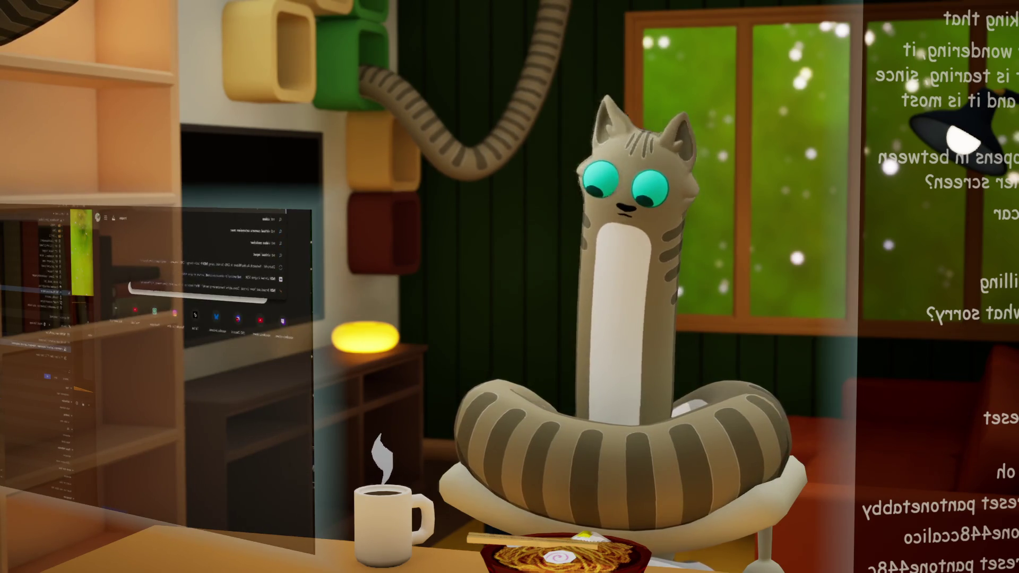
# Search Google for NDI sync and open the NDI Genlock documentation page
pyautogui.press('Return')
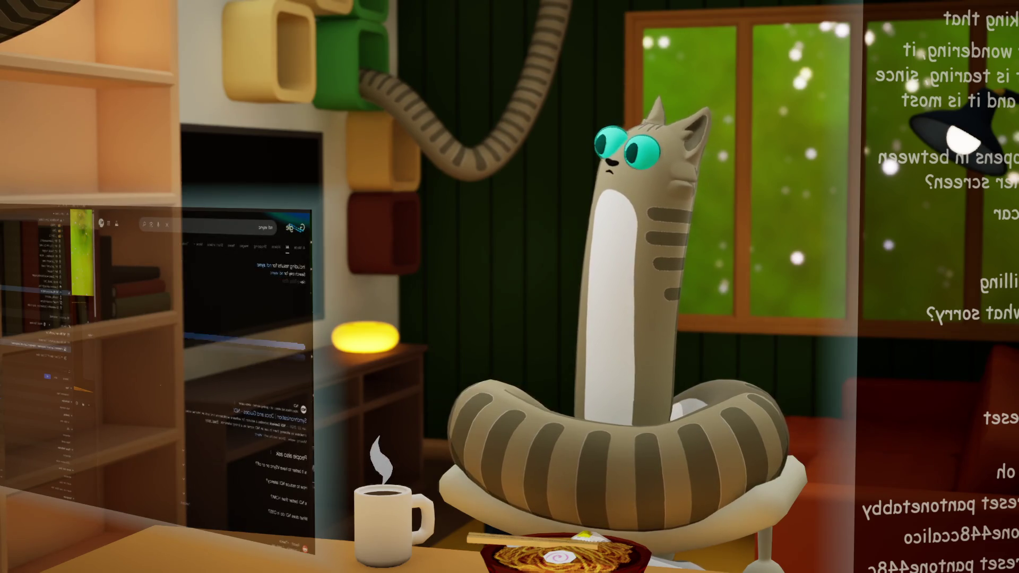
pyautogui.click(265, 419)
pyautogui.click(286, 389)
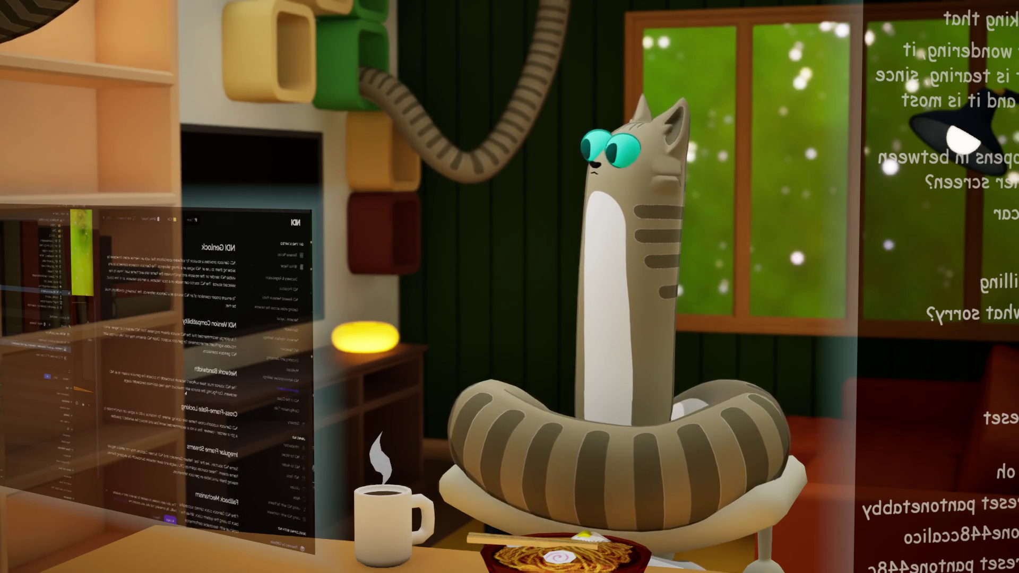
pyautogui.scroll(-3, 170, 371)
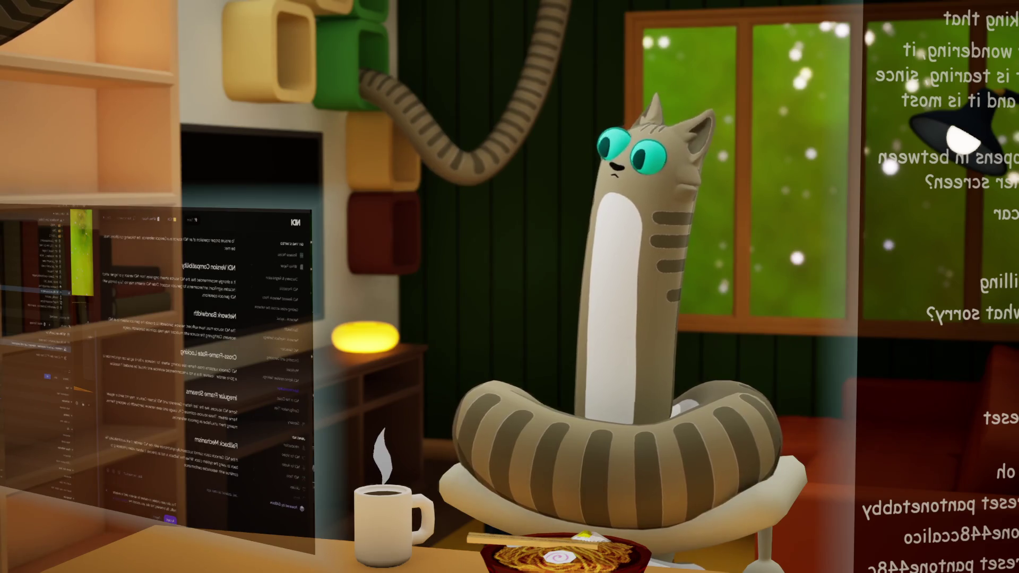
# Search Google for "ndi vsync unreal" with the terms in quotes
pyautogui.write('ndi vsync')
pyautogui.press('Return')
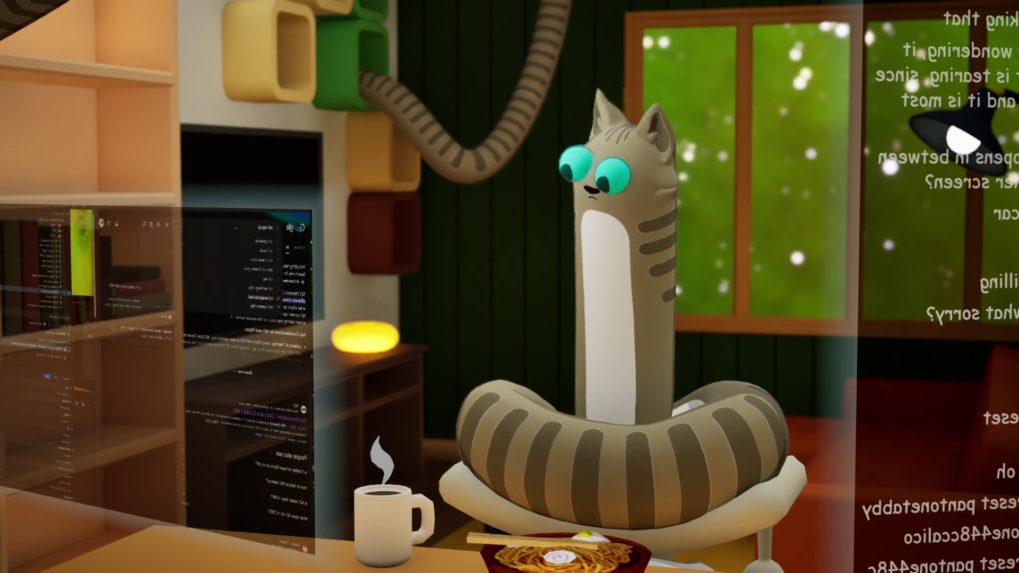
pyautogui.write('unreal')
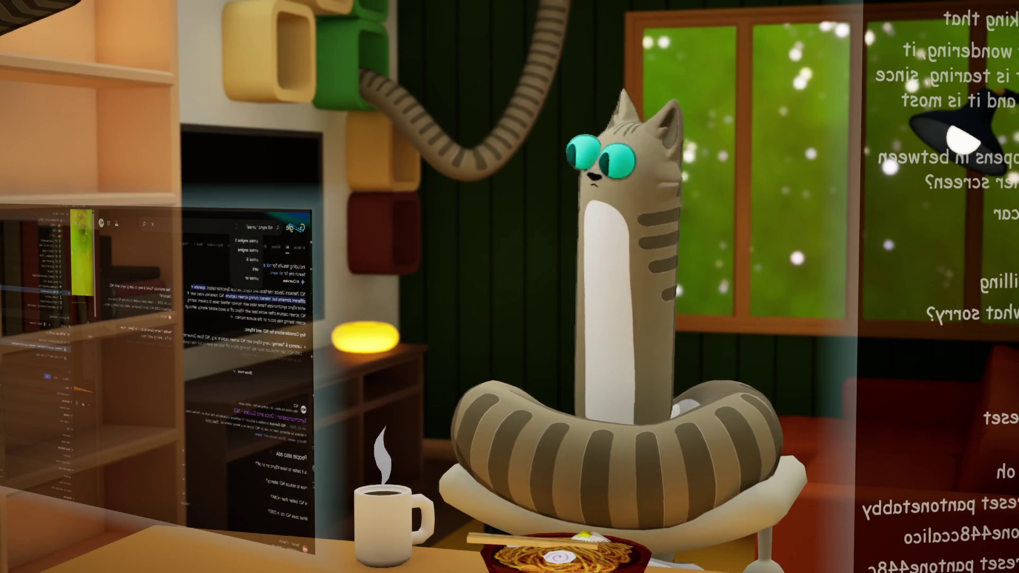
pyautogui.press('Return')
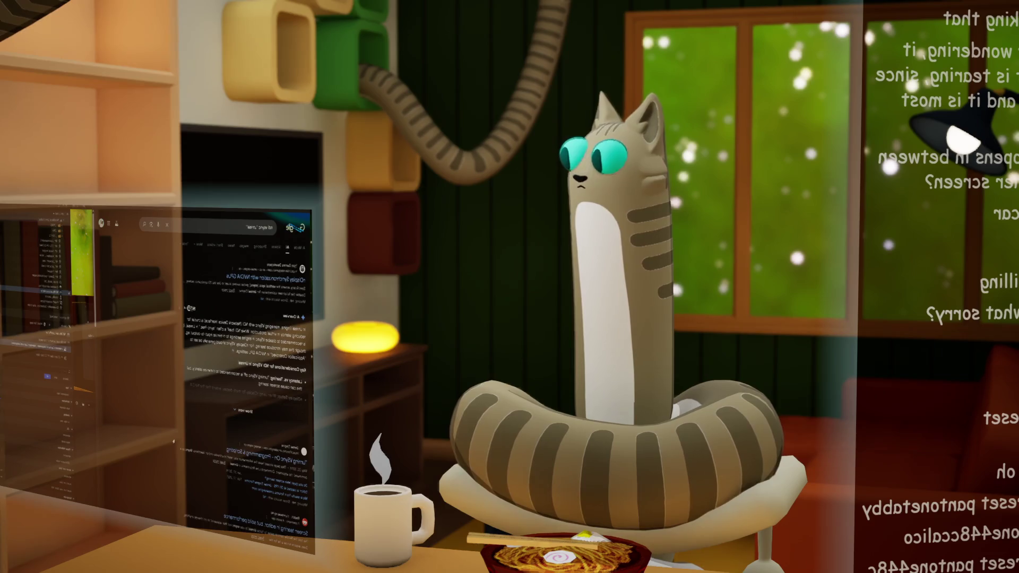
pyautogui.click(234, 227)
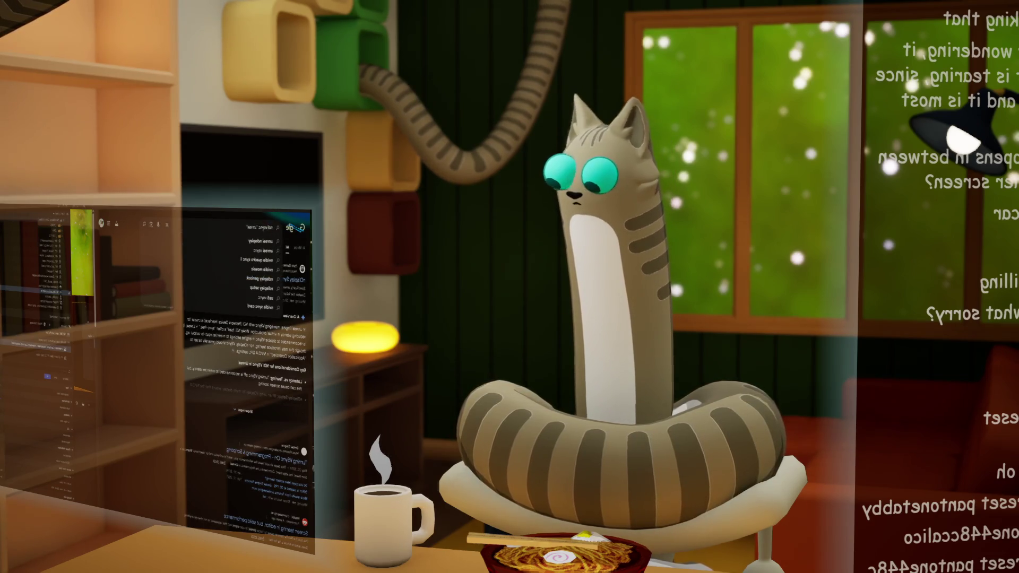
pyautogui.write('"')
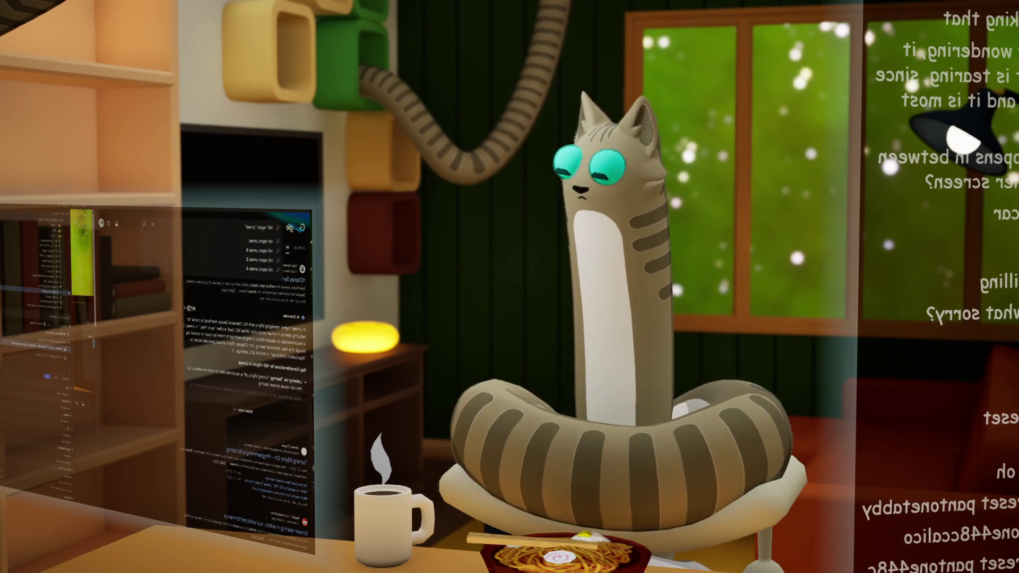
pyautogui.press('Return')
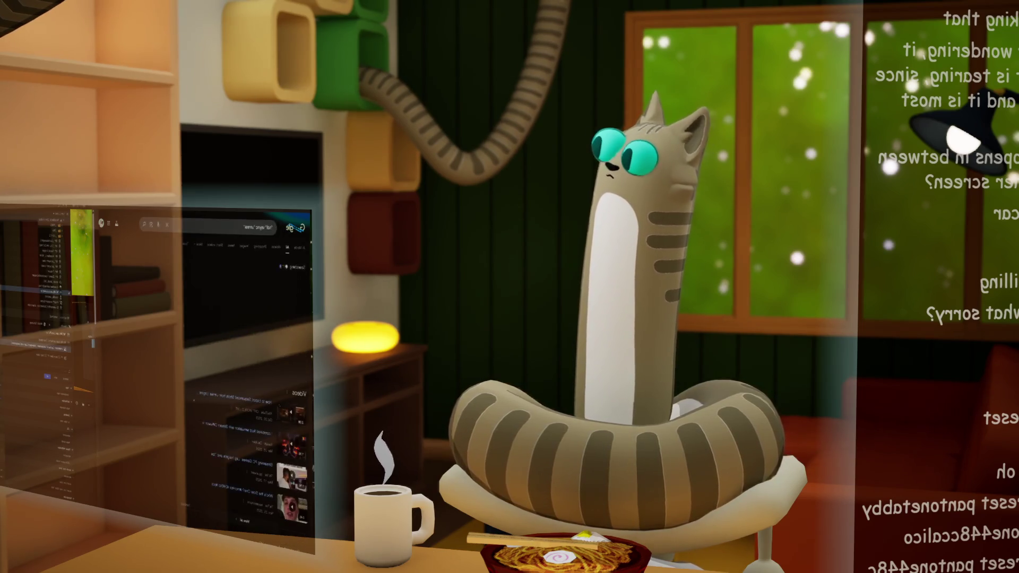
# Read the Facebook post about screen tearing, then scan the remaining results and return to the scene
pyautogui.scroll(-5, 247, 372)
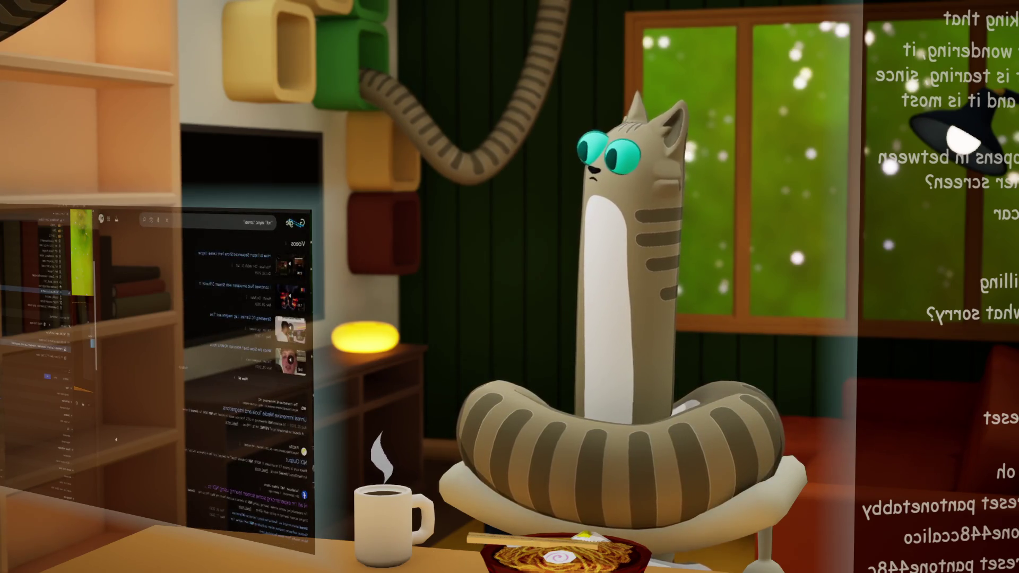
pyautogui.scroll(-1, 247, 371)
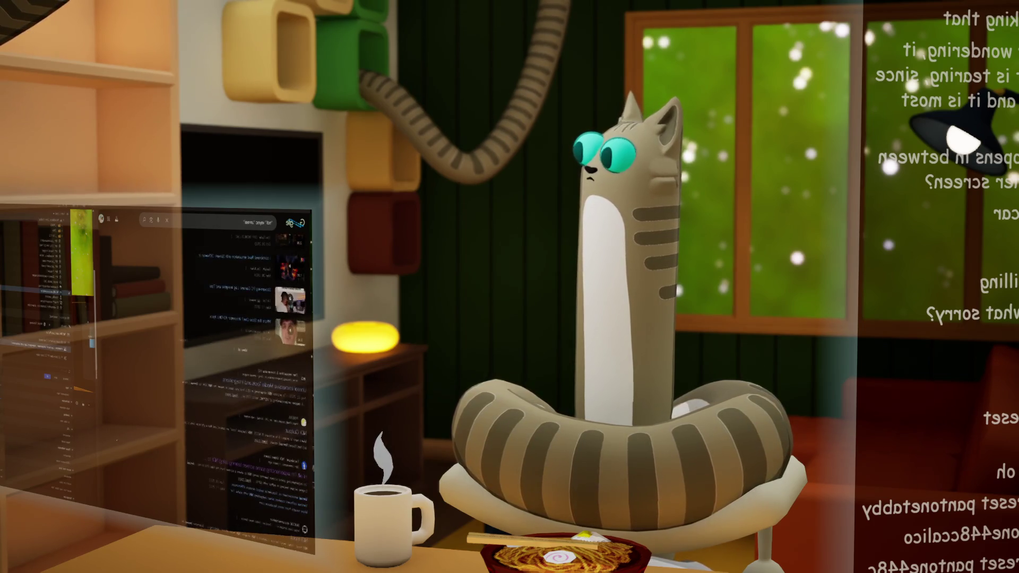
pyautogui.click(257, 474)
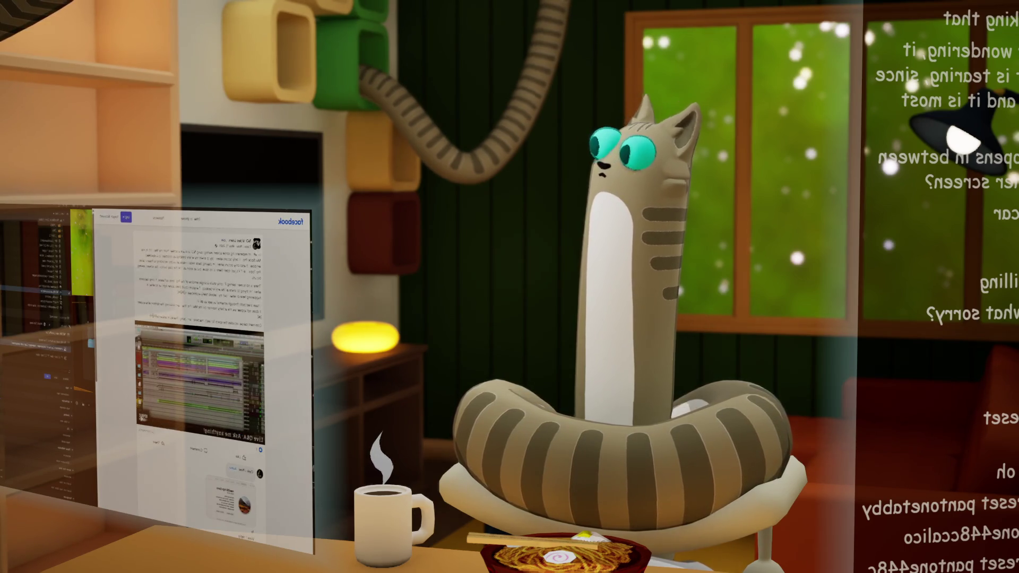
pyautogui.hotkey('alt', 'Left')
pyautogui.scroll(-5, 194, 408)
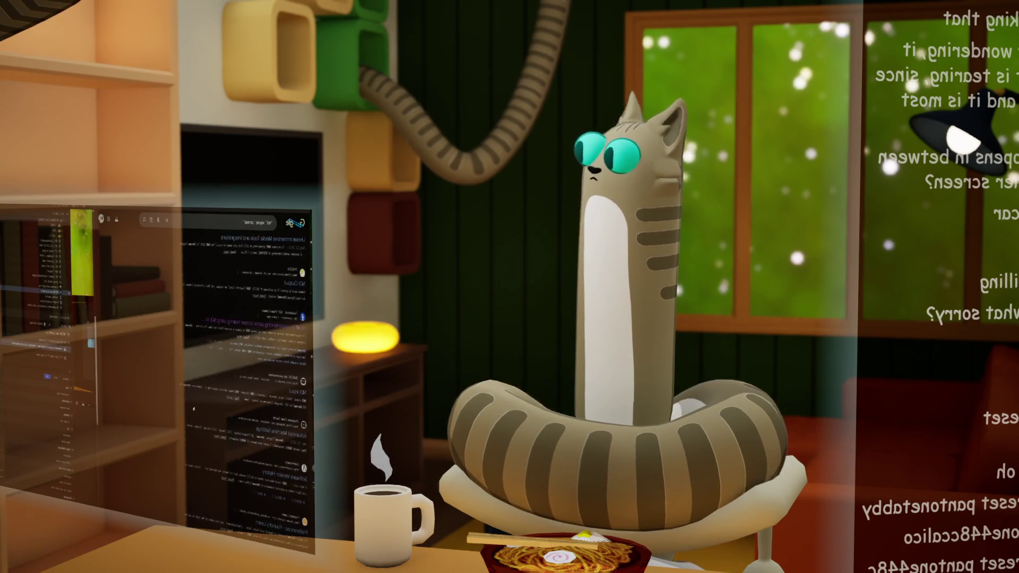
pyautogui.scroll(-5, 247, 382)
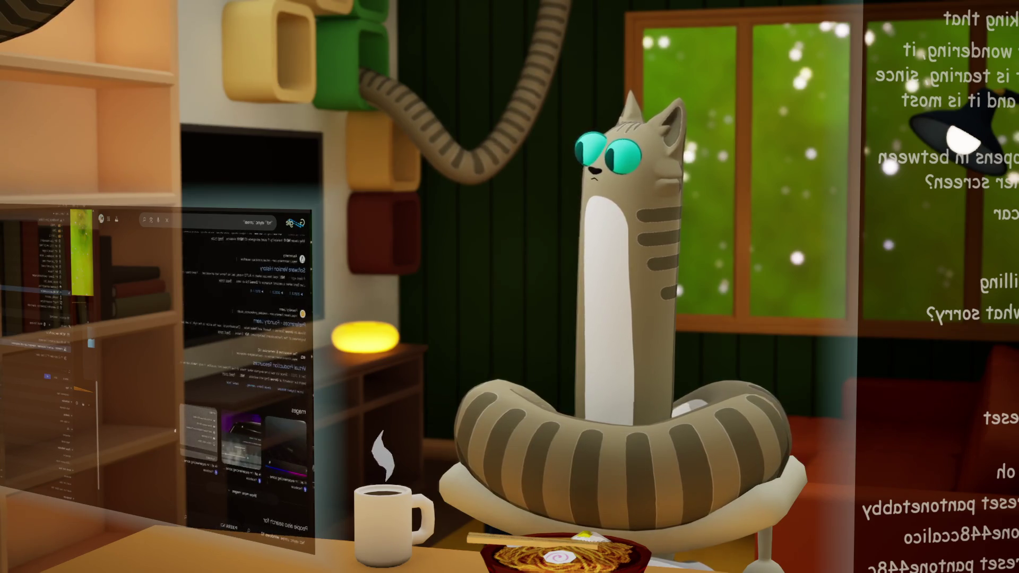
pyautogui.scroll(10, 175, 431)
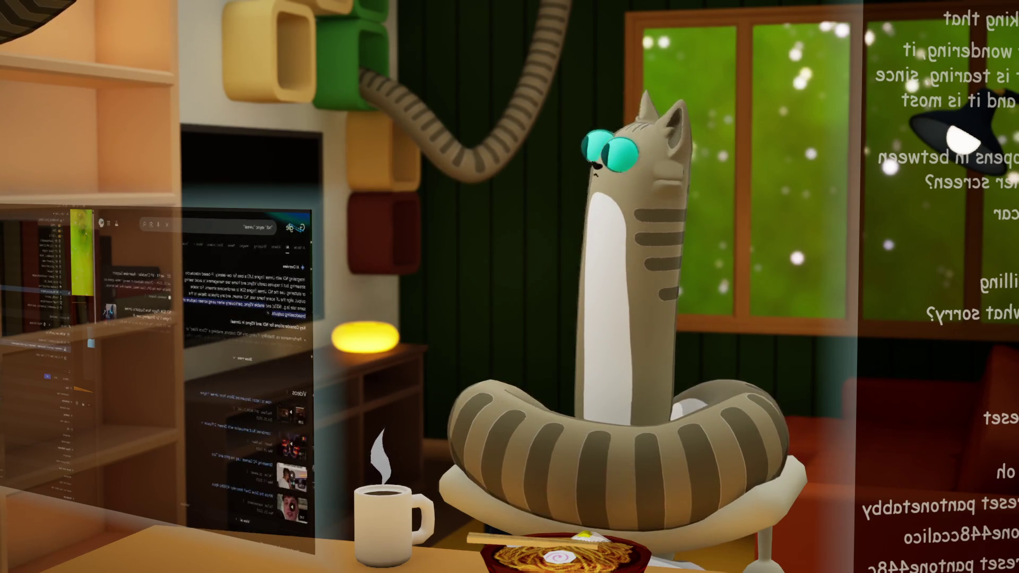
pyautogui.hotkey('alt', 'Tab')
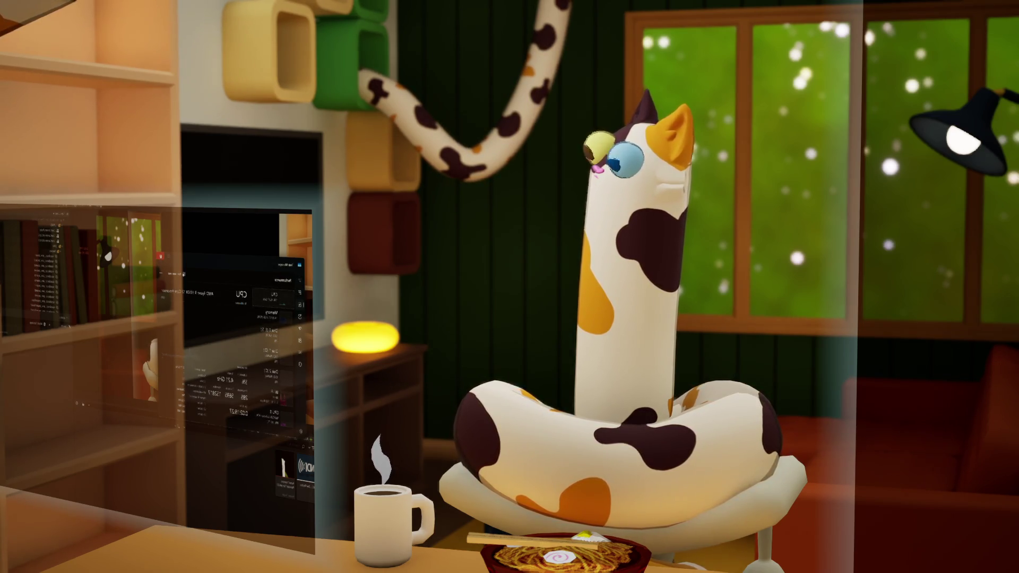
# Cycle through open windows with Alt+Tab toward the green starfield preview
pyautogui.hotkey('alt', 'Tab')
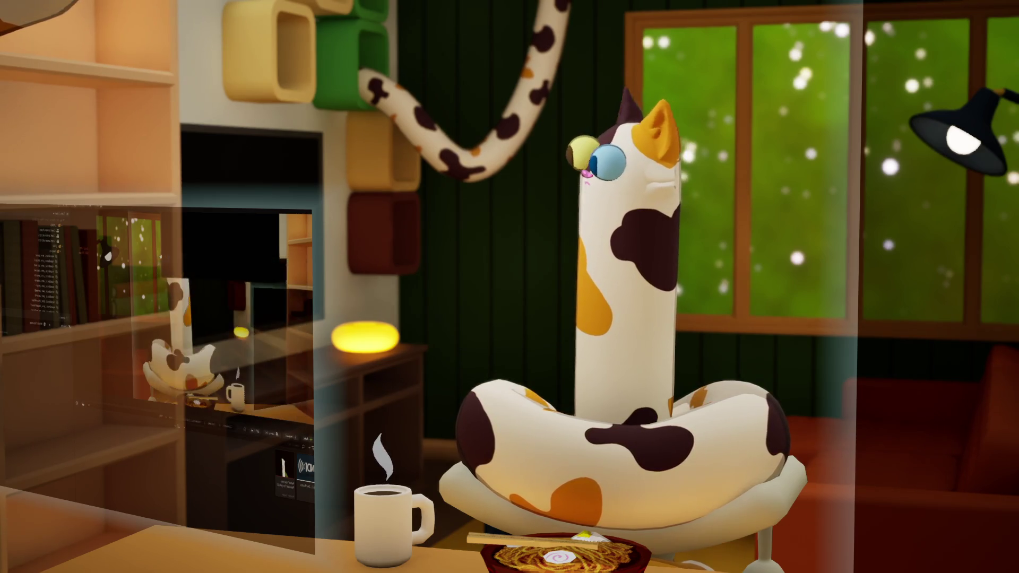
pyautogui.hotkey('alt', 'Tab')
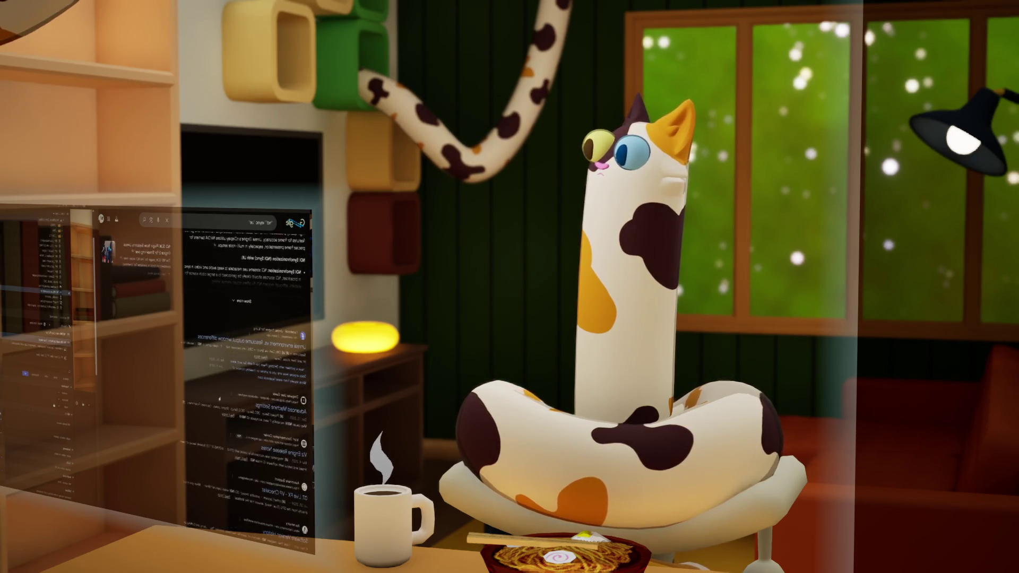
# Scroll through the NDI vsync search results, then return to the Unreal cat scene
pyautogui.scroll(-5, 219, 398)
pyautogui.scroll(-10, 219, 398)
pyautogui.scroll(15, 220, 398)
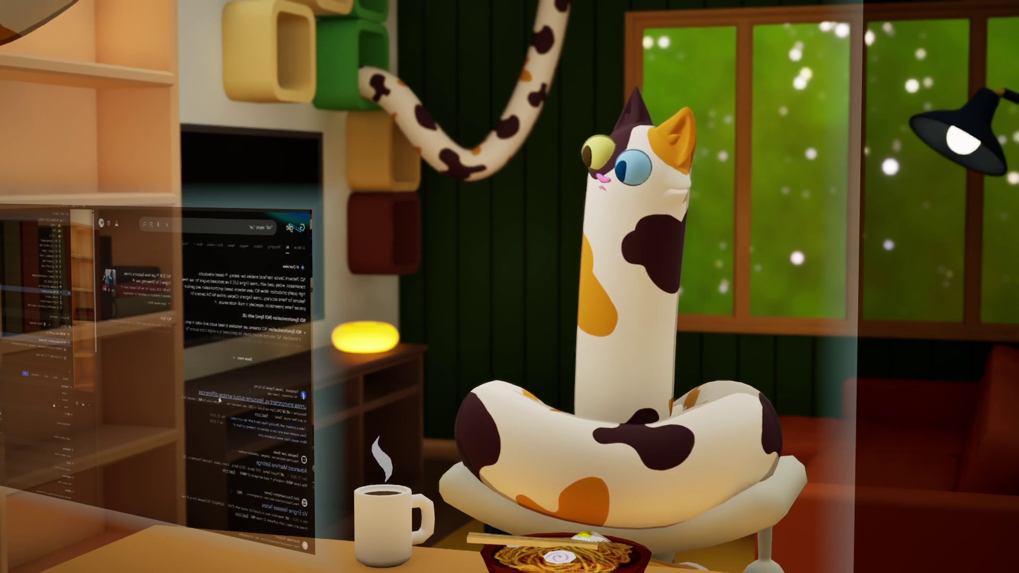
pyautogui.scroll(-7, 219, 399)
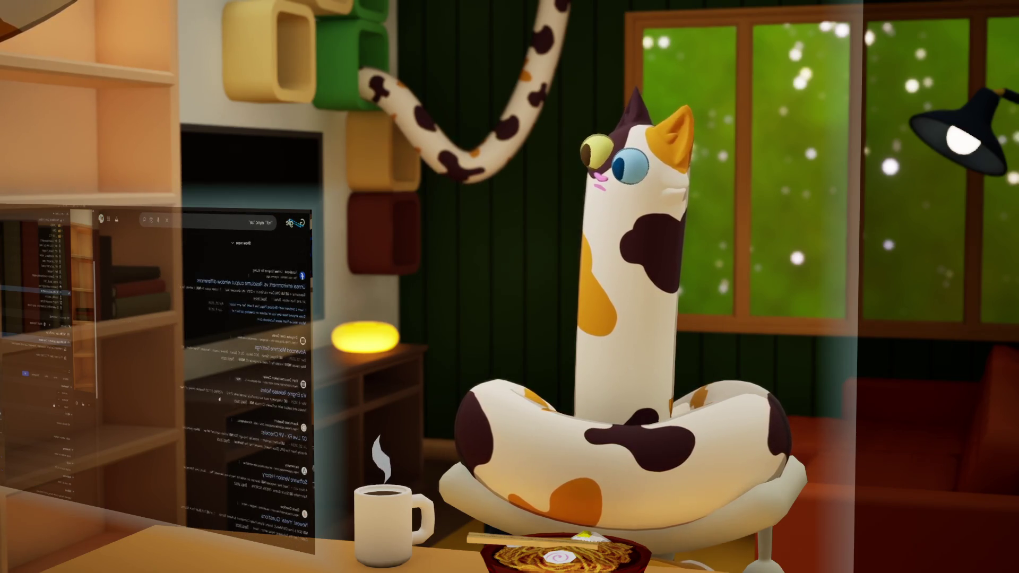
pyautogui.hotkey('alt', 'Tab')
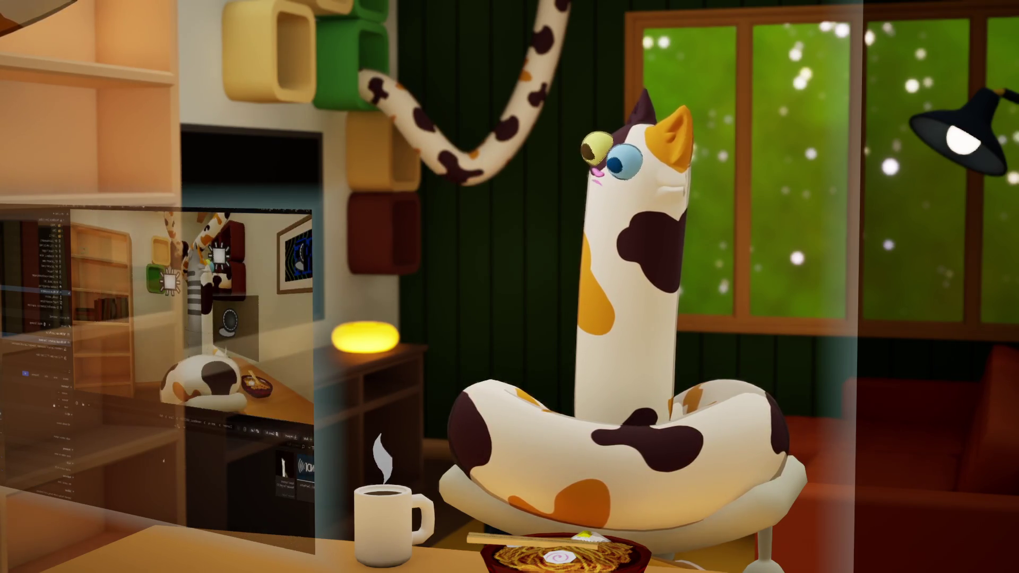
# Bring up the scene's action list to begin building the NDI broadcast Blueprint
pyautogui.rightClick(220, 212)
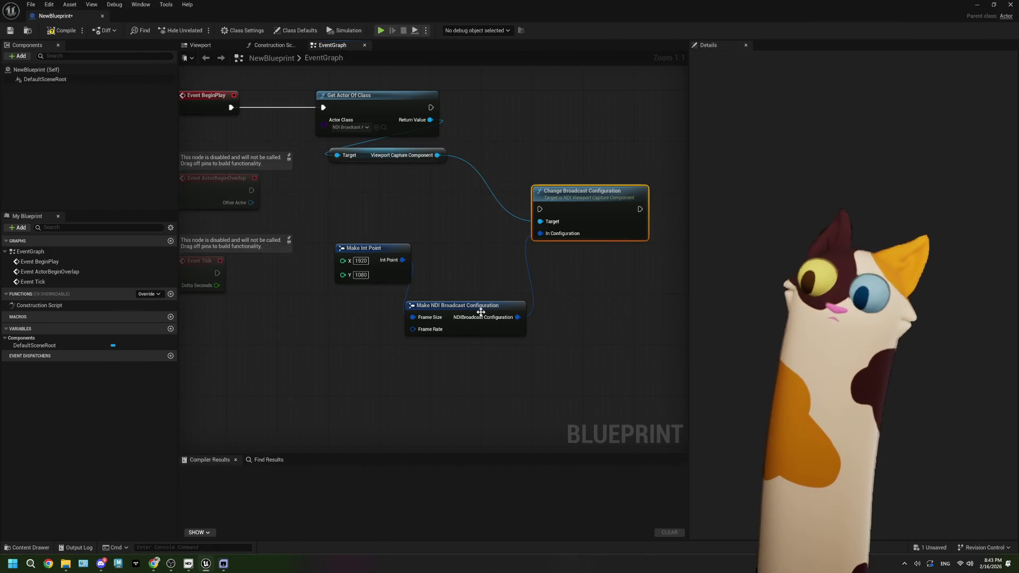
# Place Make NDI Broadcast Configuration beside Change Broadcast Configuration and select the Target, Make Int Point and Make NDI nodes
pyautogui.moveTo(479, 313); pyautogui.dragTo(498, 307)
pyautogui.moveTo(484, 261); pyautogui.dragTo(479, 271)
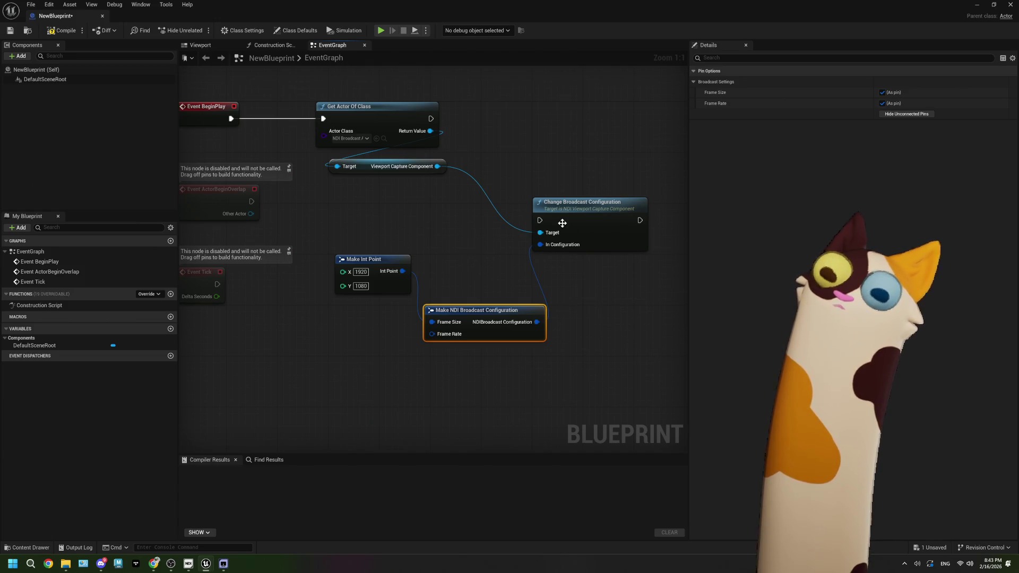
pyautogui.click(581, 207)
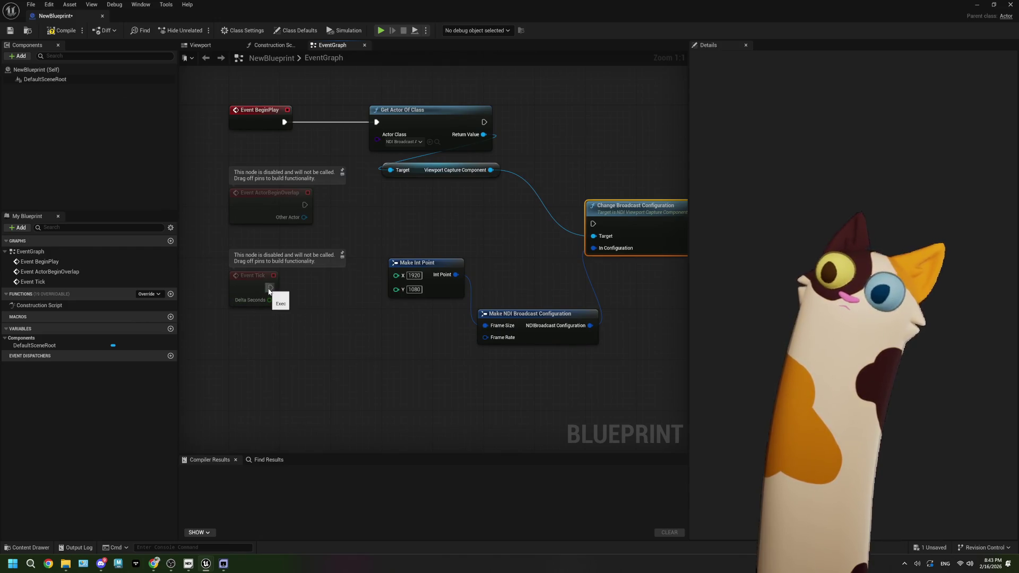
pyautogui.press('Home')
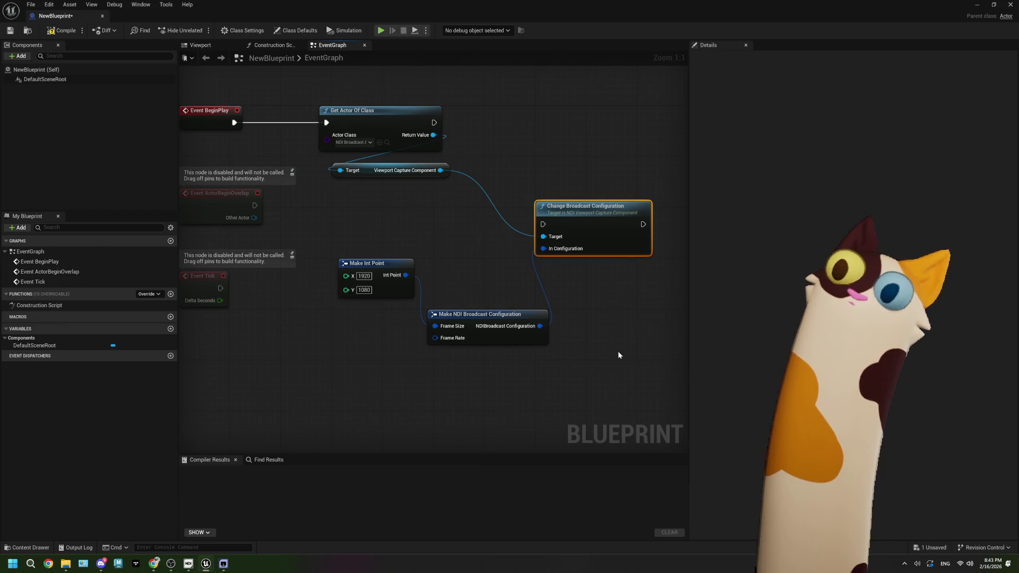
pyautogui.moveTo(609, 359)
pyautogui.mouseDown()
pyautogui.moveTo(427, 263)
pyautogui.moveTo(344, 172)
pyautogui.mouseUp()
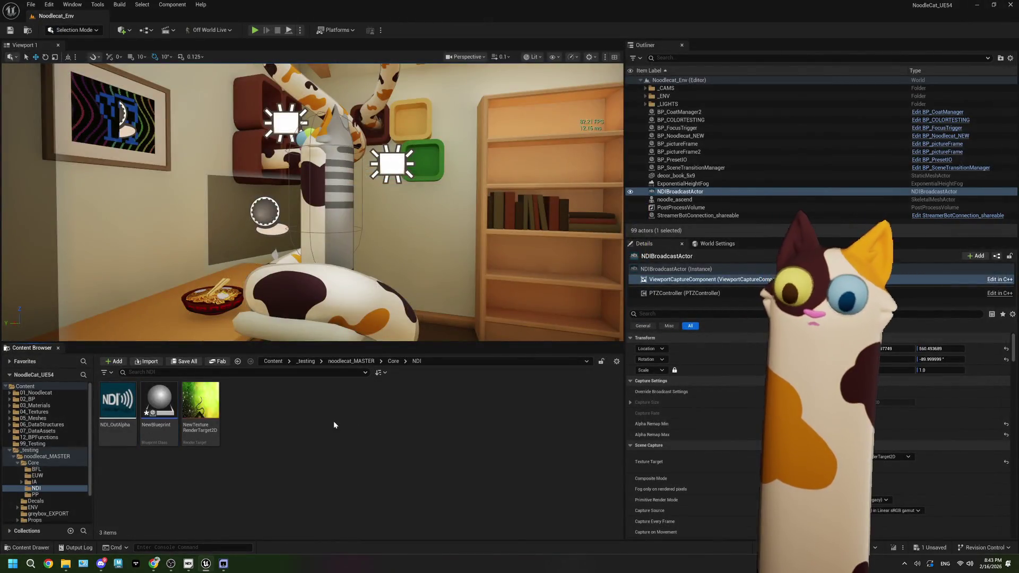
pyautogui.doubleClick(117, 403)
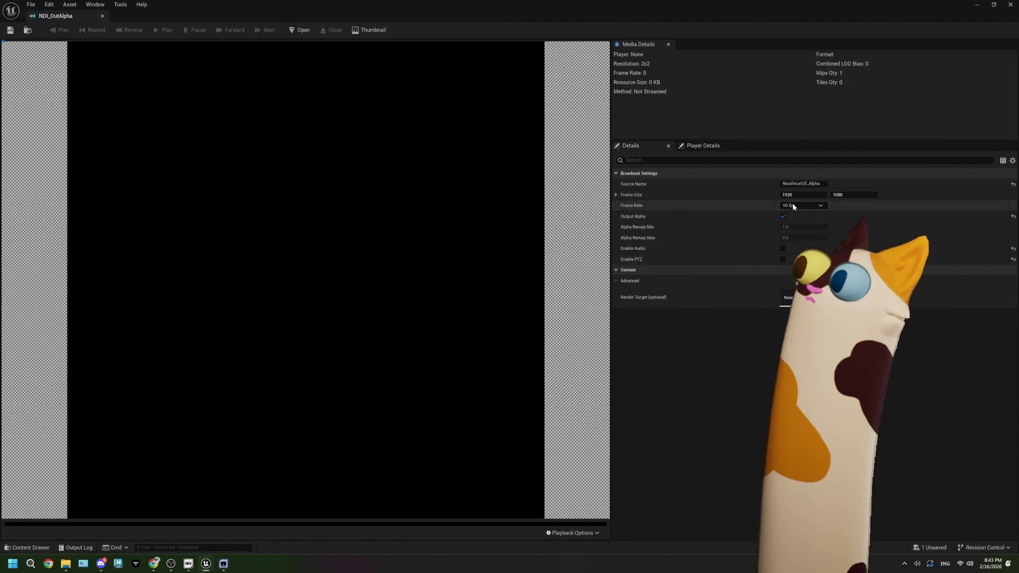
# Set NDI_OutAlpha's frame rate to 30 fps, save it, and play the Noodlecat level
pyautogui.click(802, 205)
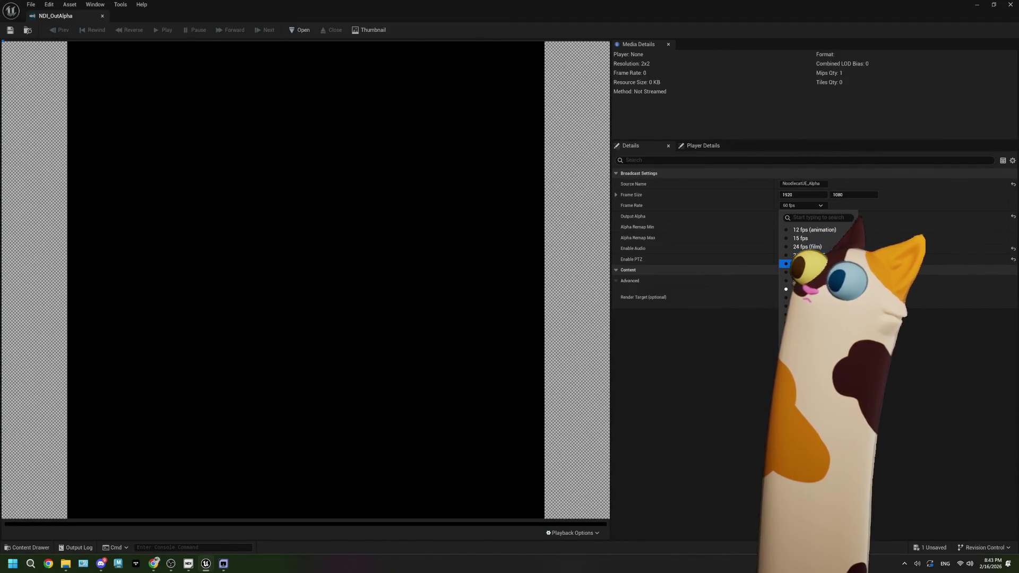
pyautogui.click(796, 242)
pyautogui.click(10, 29)
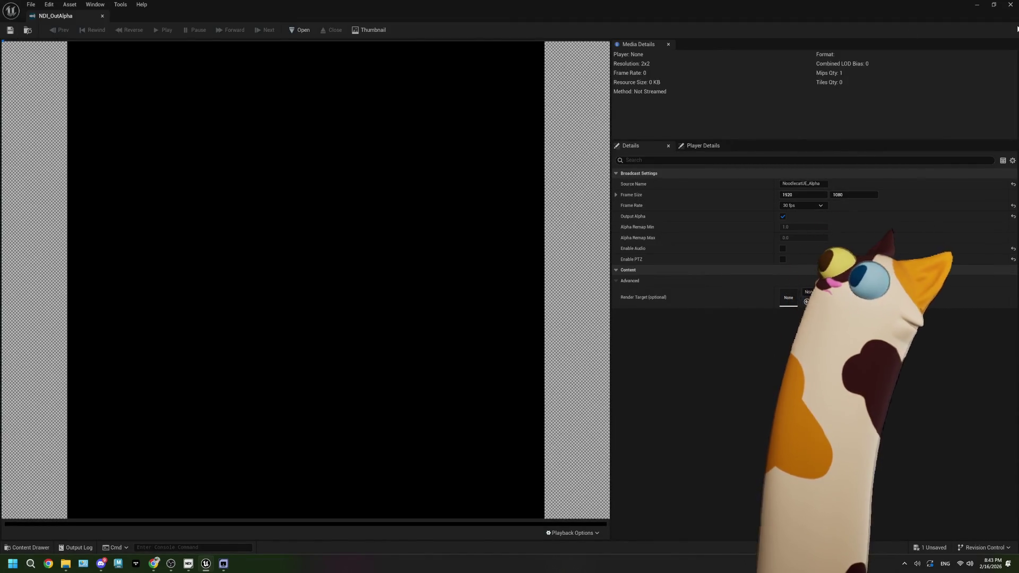
pyautogui.click(973, 7)
pyautogui.click(254, 31)
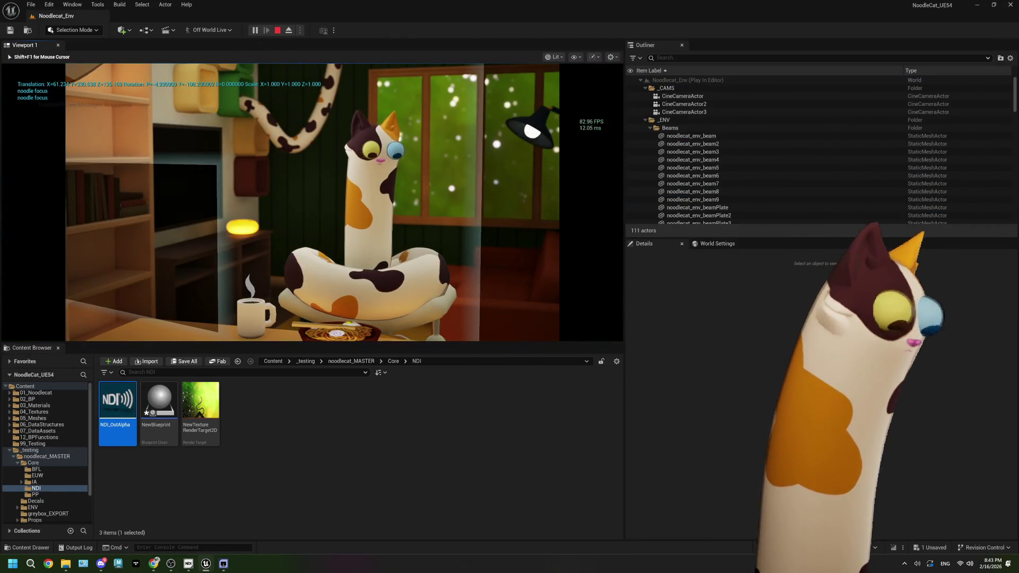
# Cap the running game with the console command t.MaxFPS 30, then bring up OBS
pyautogui.press('`')
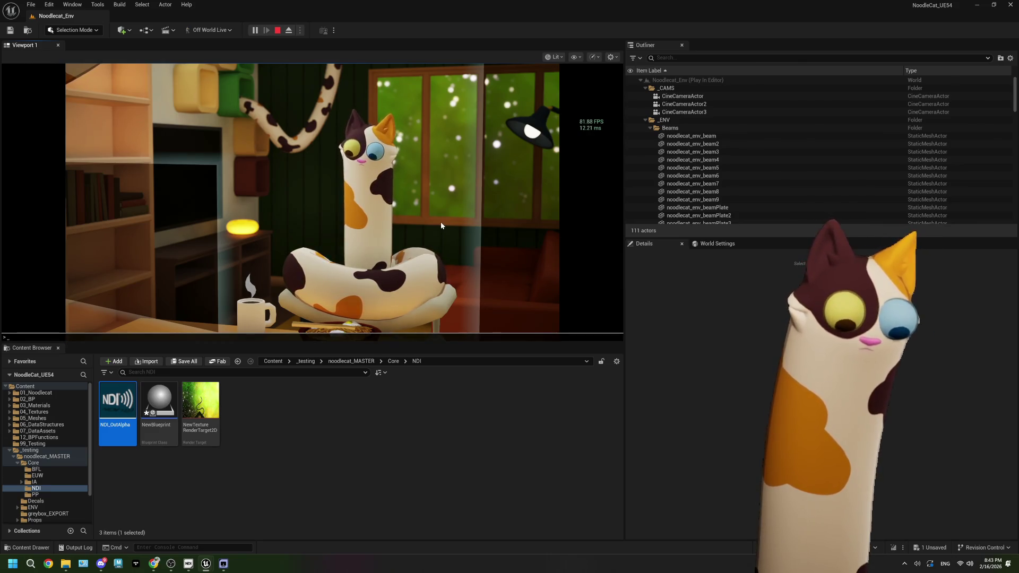
pyautogui.write('t.MaxFPS')
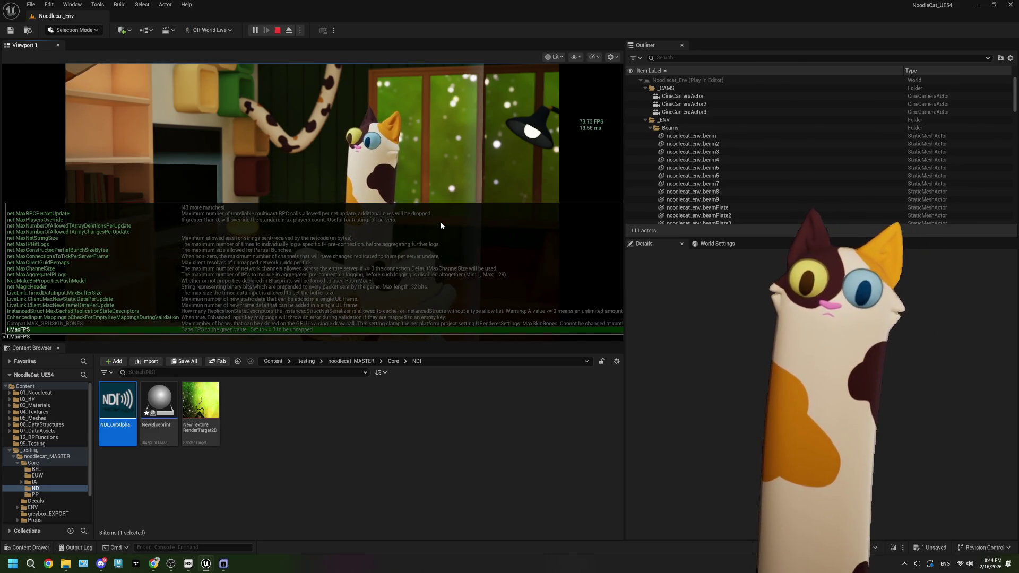
pyautogui.write(' 30')
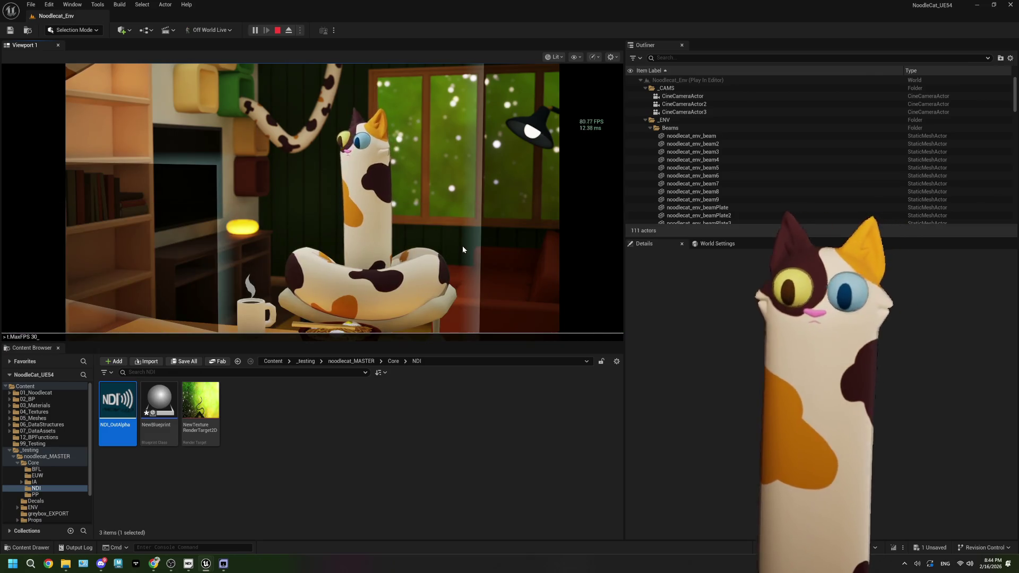
pyautogui.press('Return')
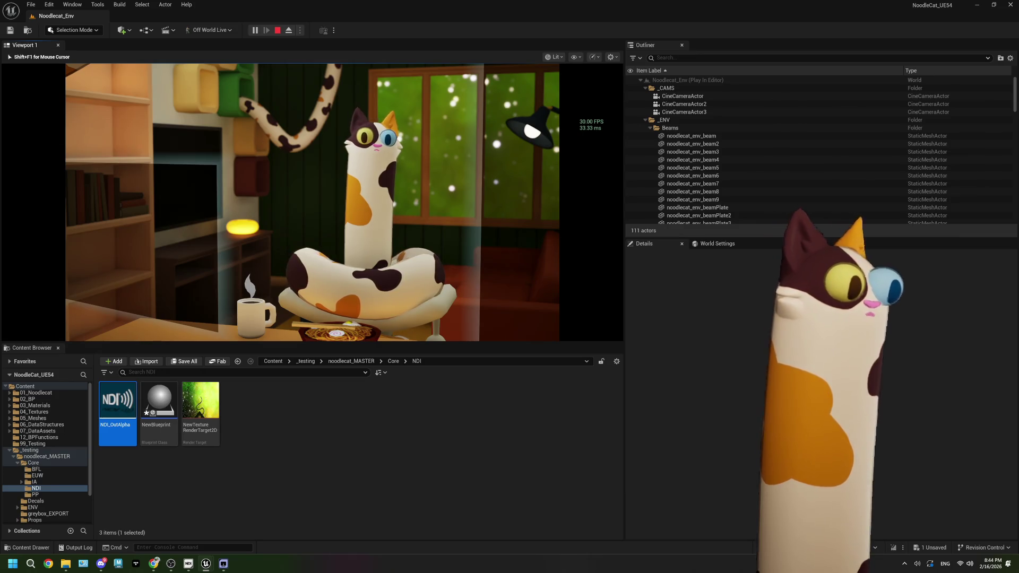
pyautogui.press('super')
pyautogui.click(565, 439)
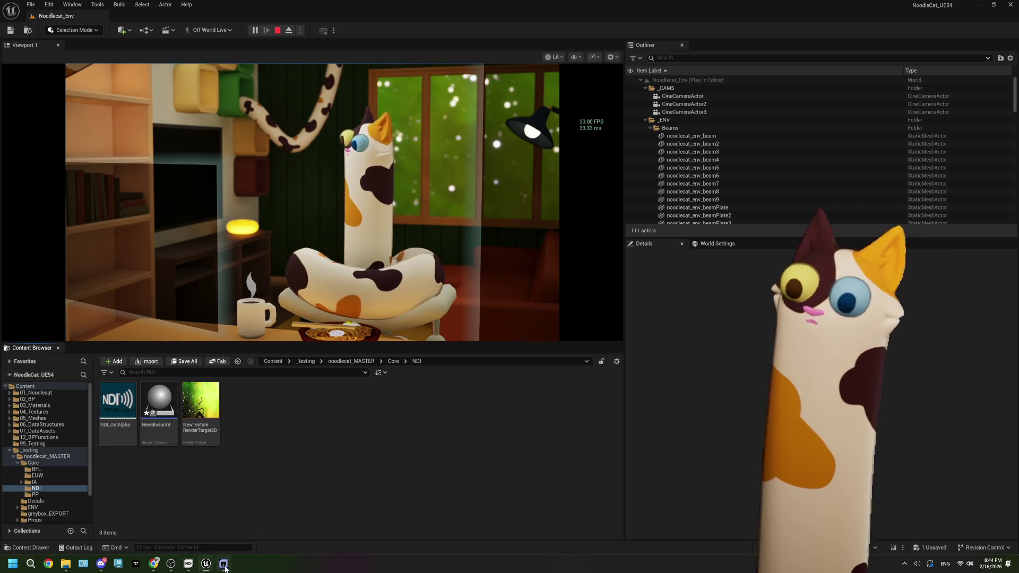
pyautogui.click(171, 565)
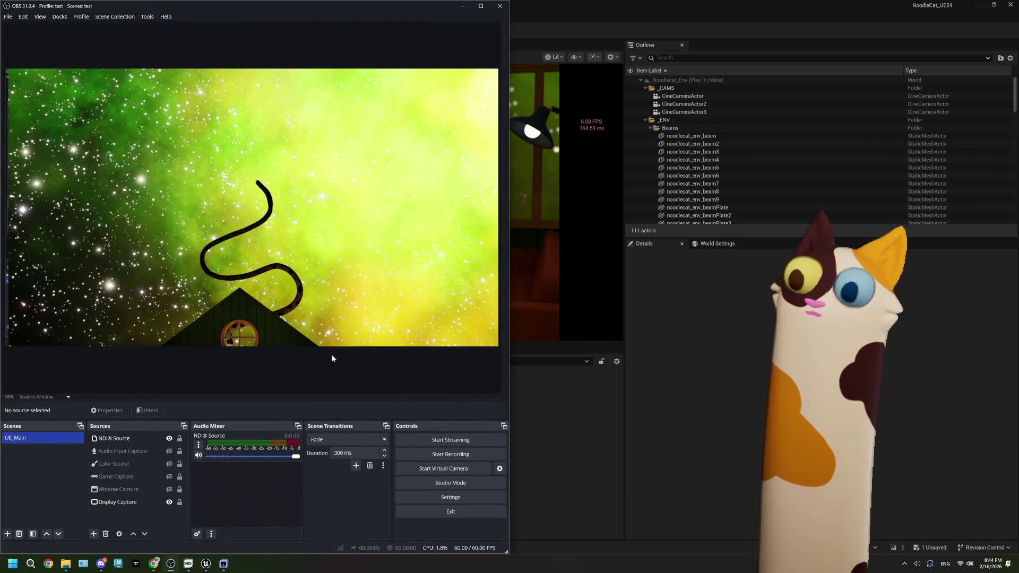
# Stop the Play in Editor session and maximize the Unreal editor window
pyautogui.click(566, 275)
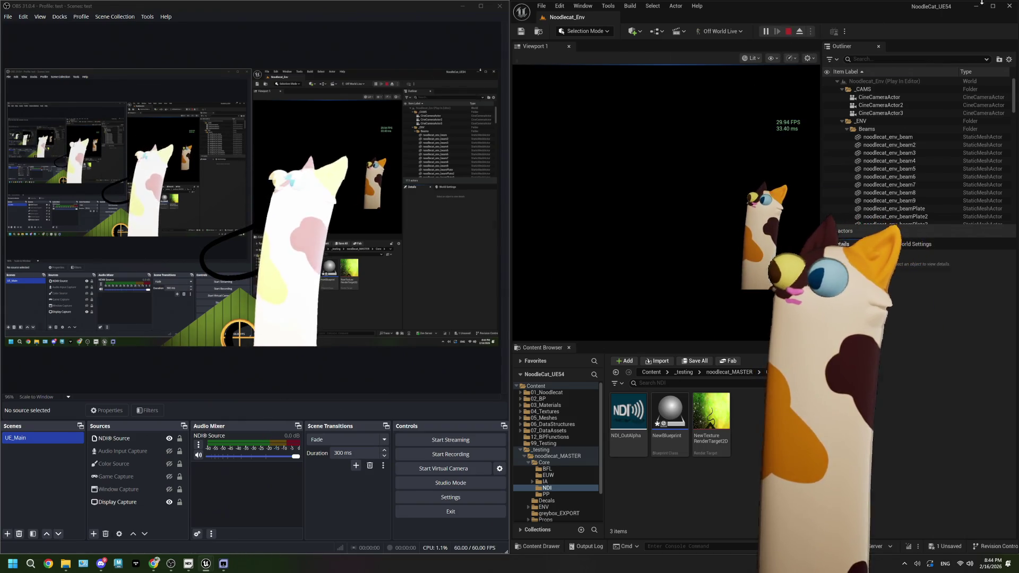
pyautogui.click(788, 32)
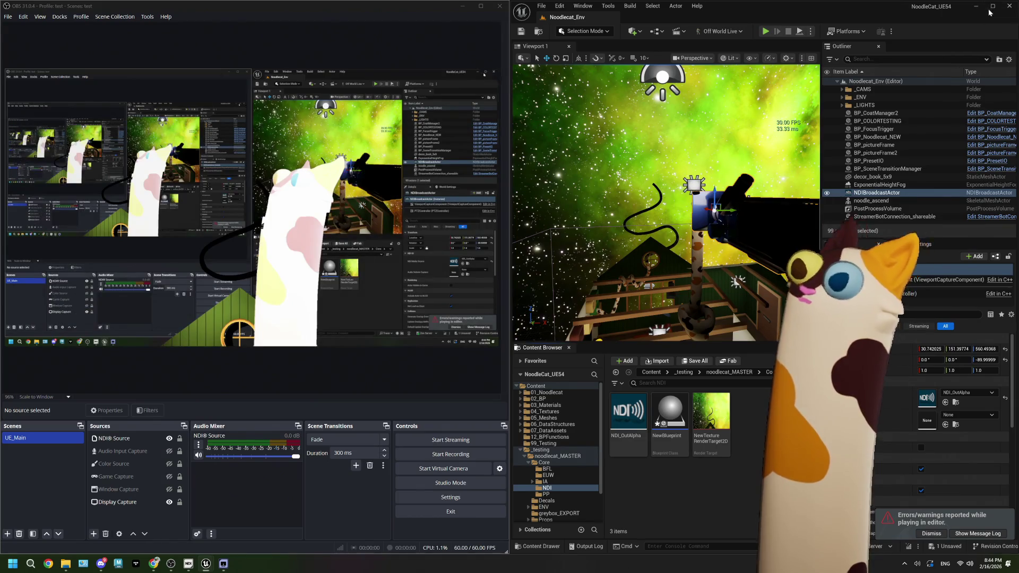
pyautogui.click(992, 6)
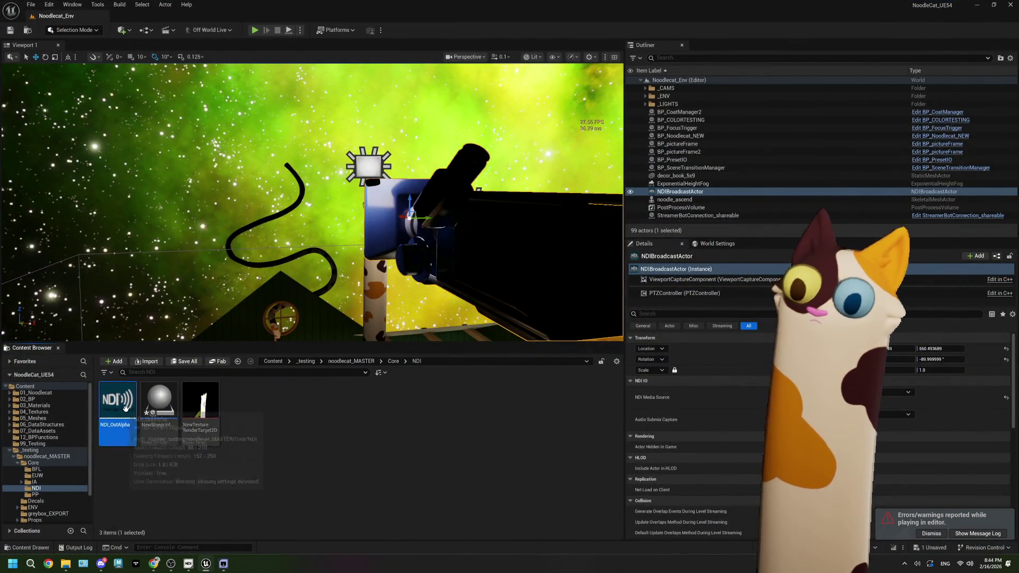
# Reopen NDI_OutAlpha and review the viewport capture component's settings
pyautogui.doubleClick(117, 401)
pyautogui.click(813, 207)
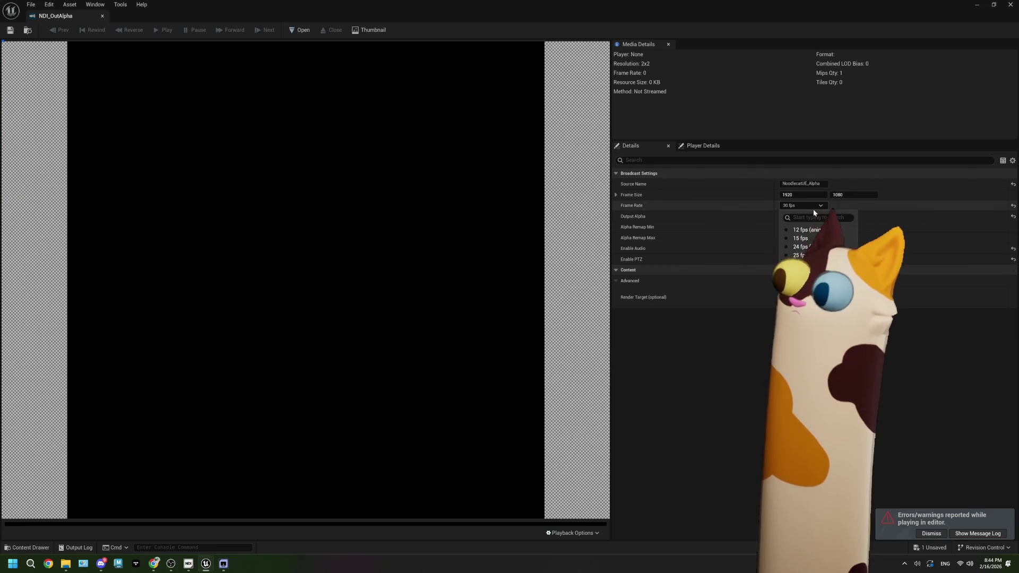
pyautogui.click(813, 209)
pyautogui.moveTo(130, 4); pyautogui.dragTo(412, 427)
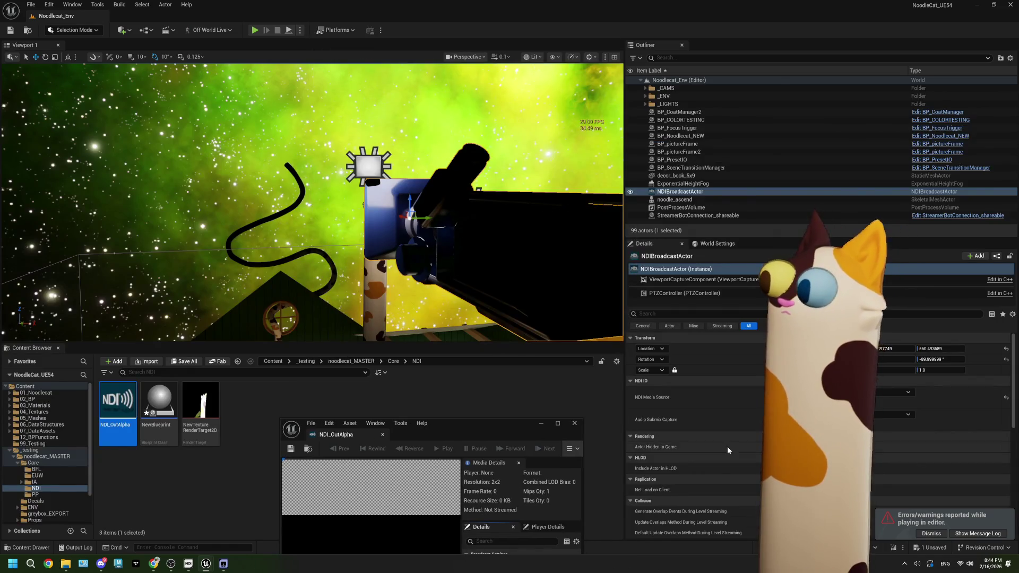
pyautogui.click(709, 280)
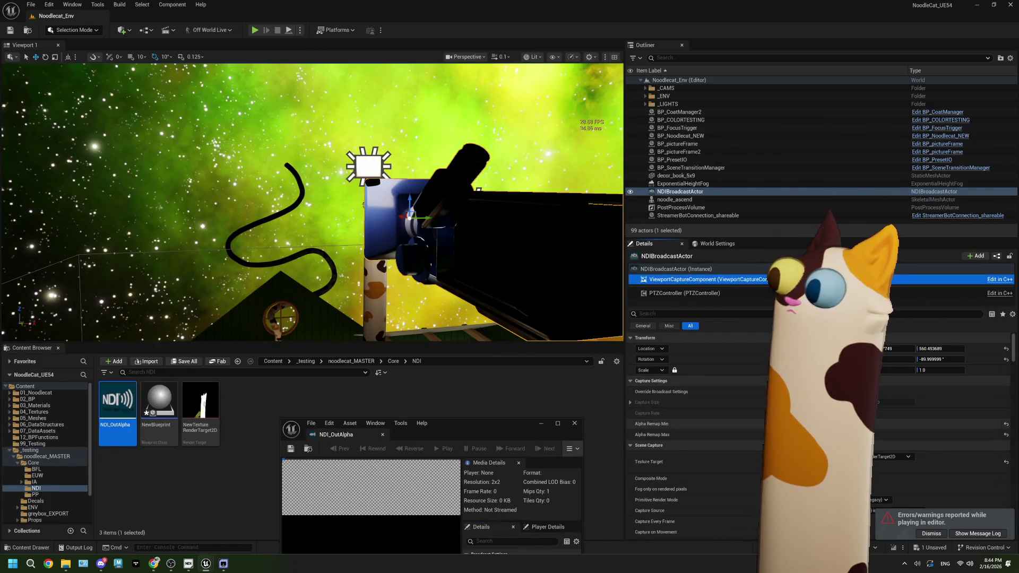
pyautogui.moveTo(462, 428); pyautogui.dragTo(451, 2)
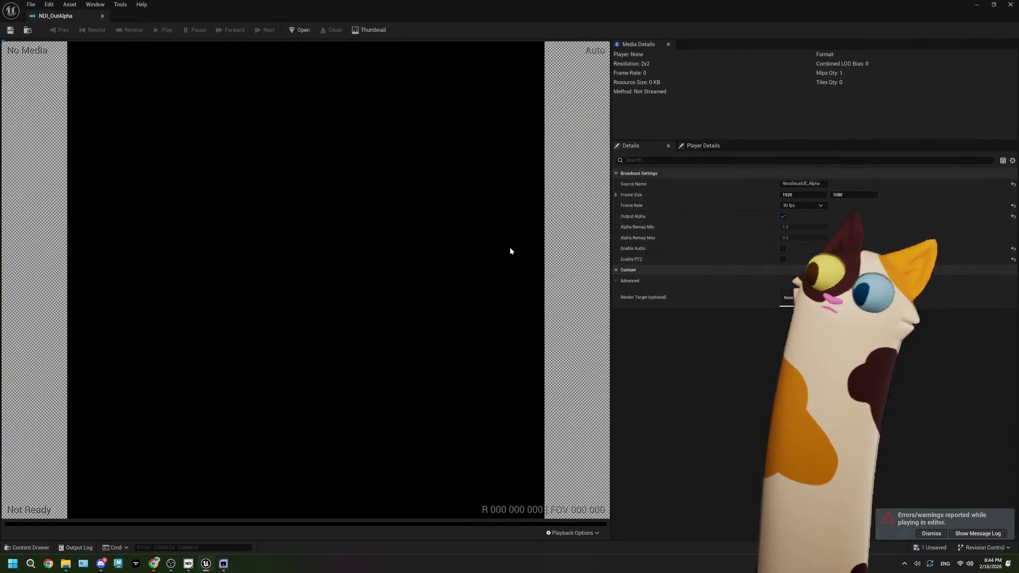
# Set the broadcast frame rate to 60 fps, save the asset and close its editor
pyautogui.click(807, 207)
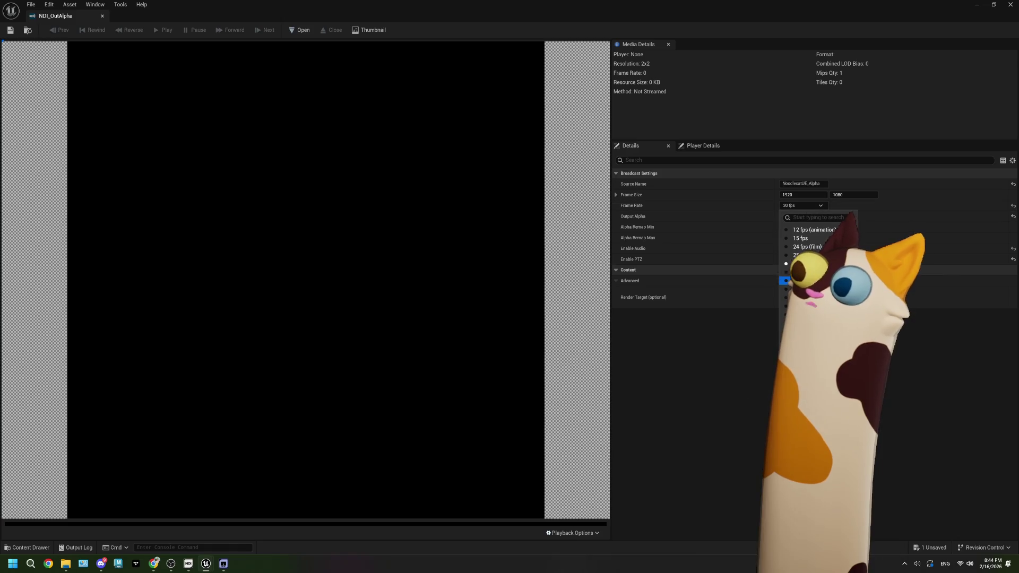
pyautogui.click(804, 290)
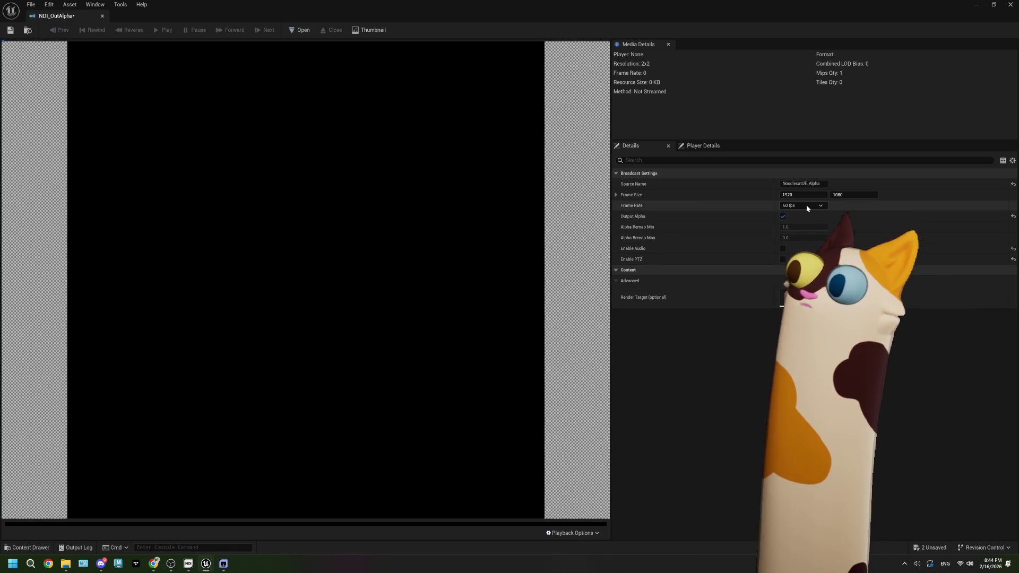
pyautogui.click(807, 206)
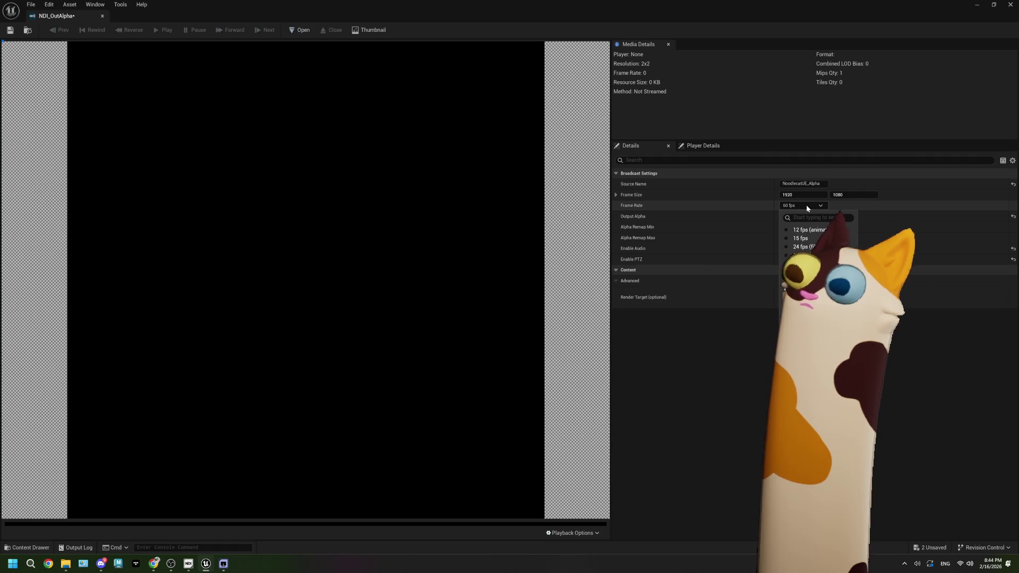
pyautogui.click(9, 30)
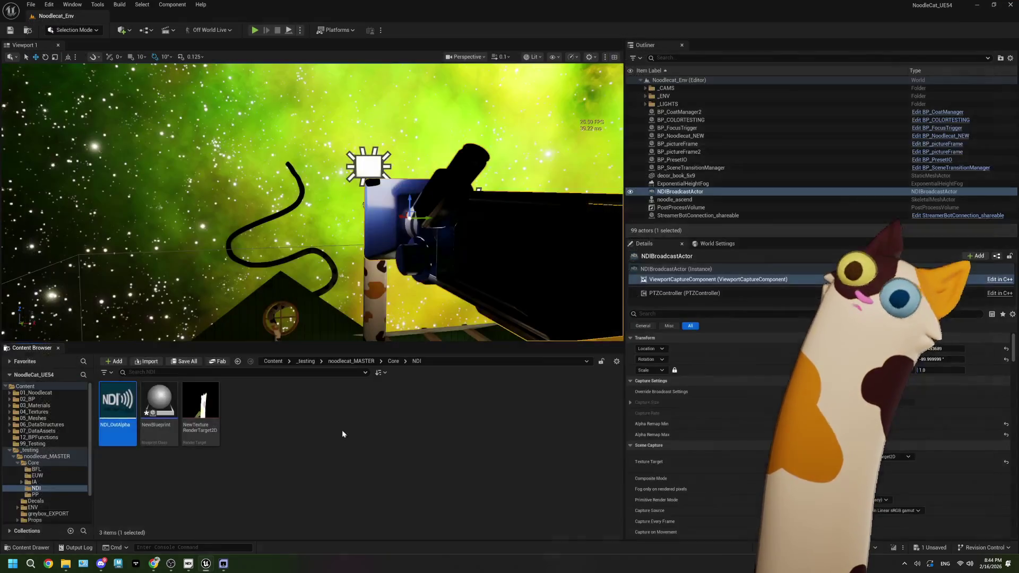
pyautogui.click(102, 16)
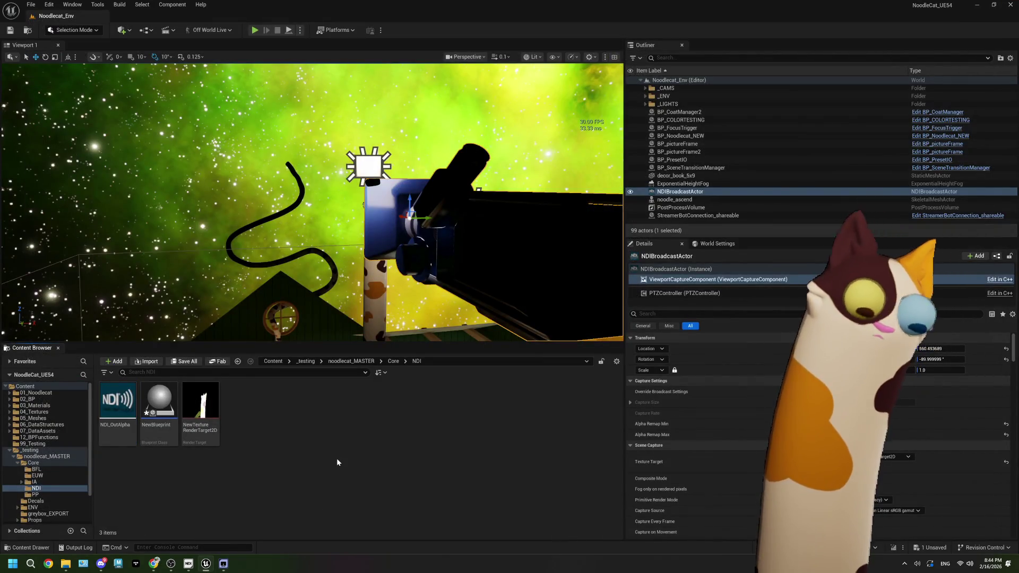
# Preview the 1920×1080 NewTextureRenderTarget2D cat capture, close it, then go to Chrome
pyautogui.click(158, 403)
pyautogui.click(285, 436)
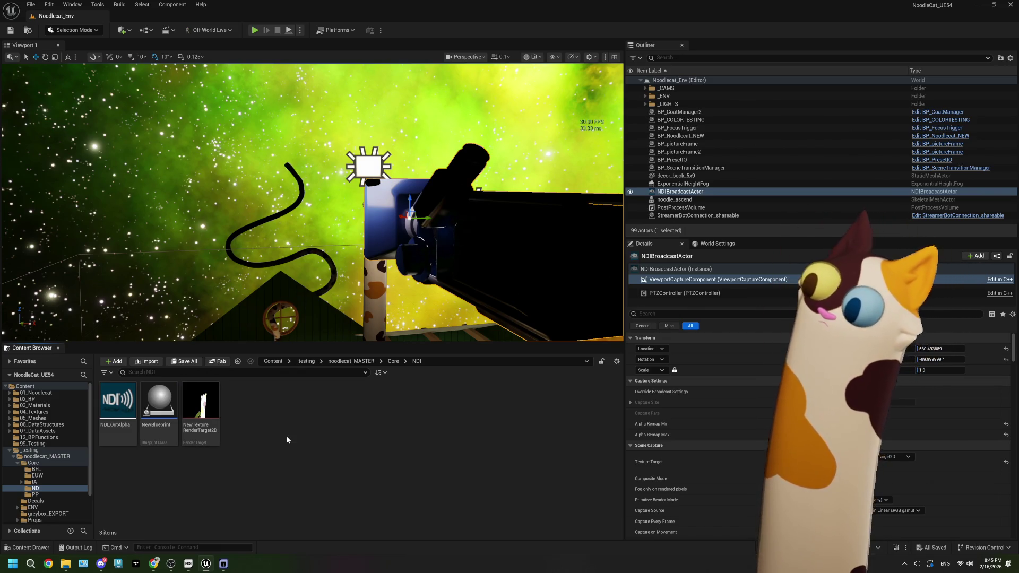
pyautogui.scroll(-3, 695, 419)
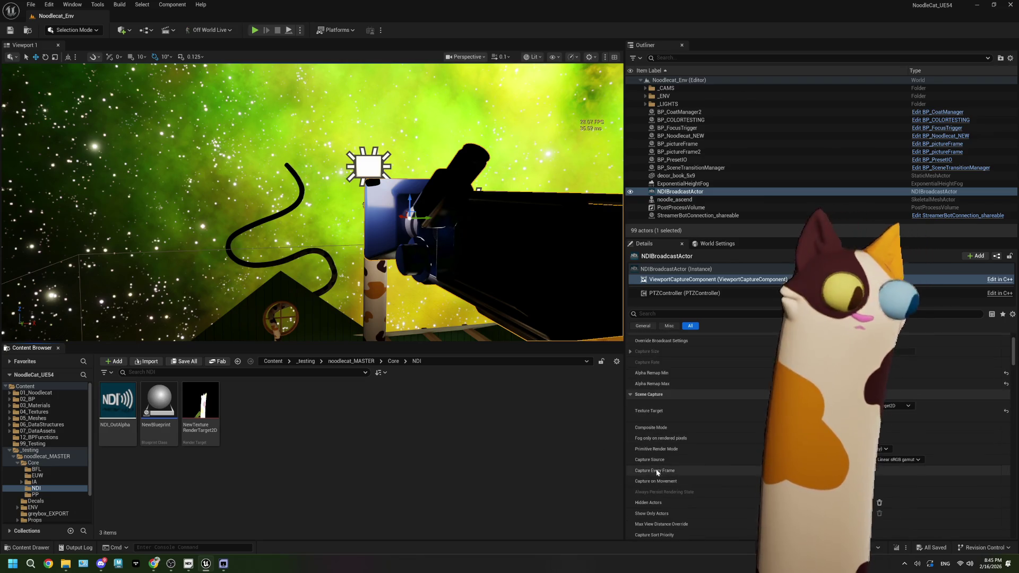
pyautogui.moveTo(672, 471)
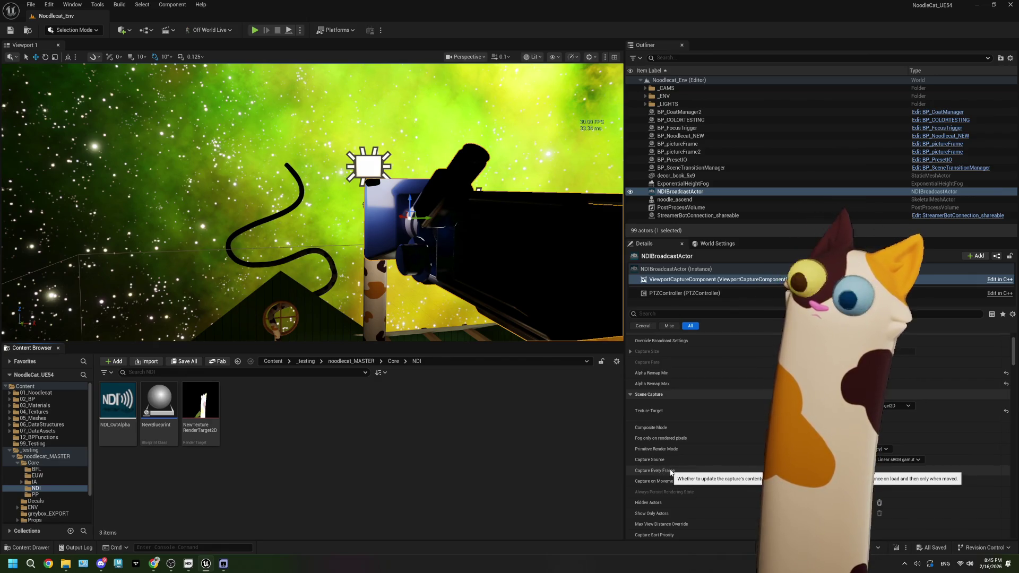
pyautogui.doubleClick(200, 408)
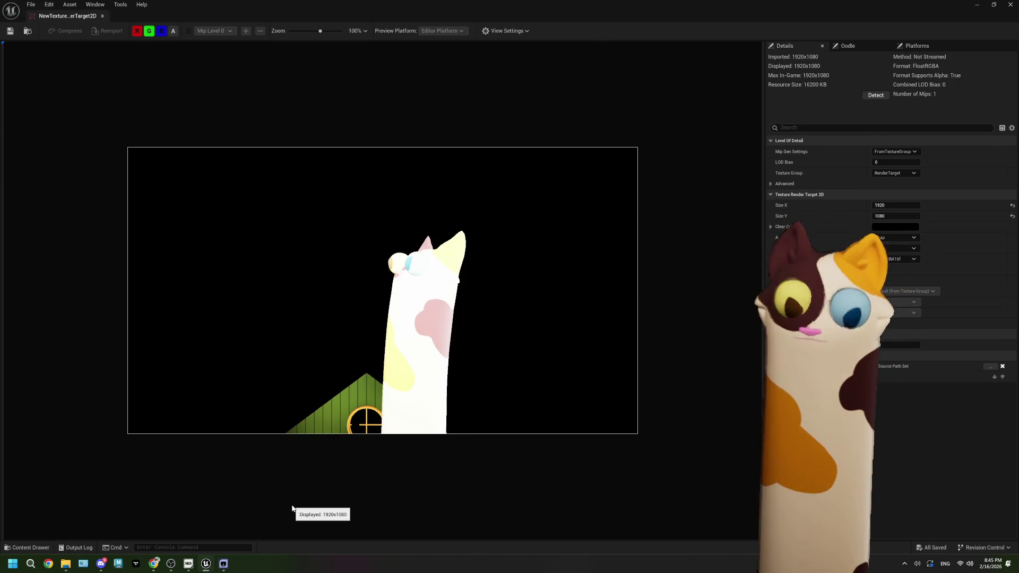
pyautogui.click(1010, 6)
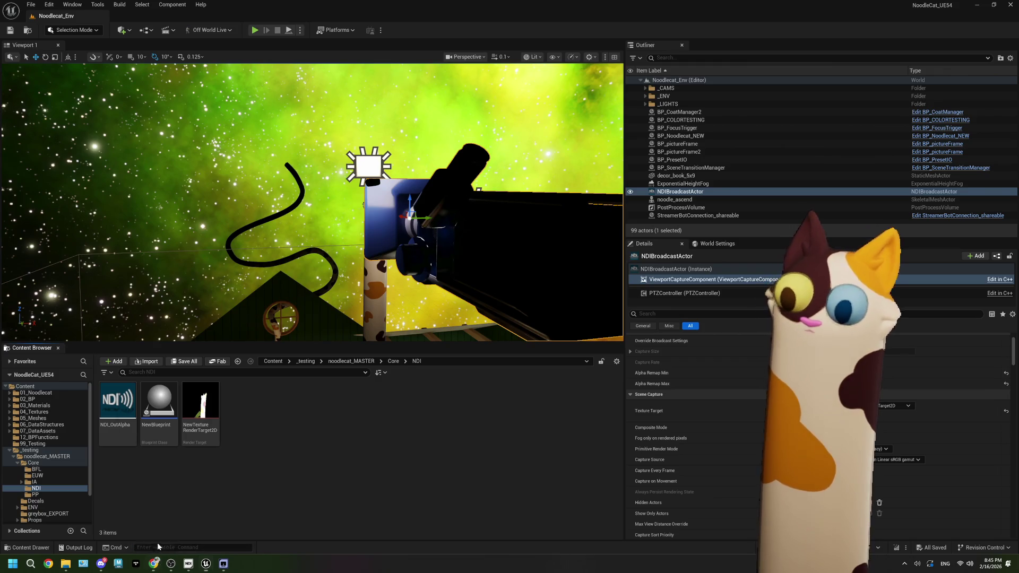
pyautogui.click(154, 564)
# Search Google for 'ue5 render target to obs' and scroll through the results
pyautogui.moveTo(228, 76); pyautogui.dragTo(134, 85)
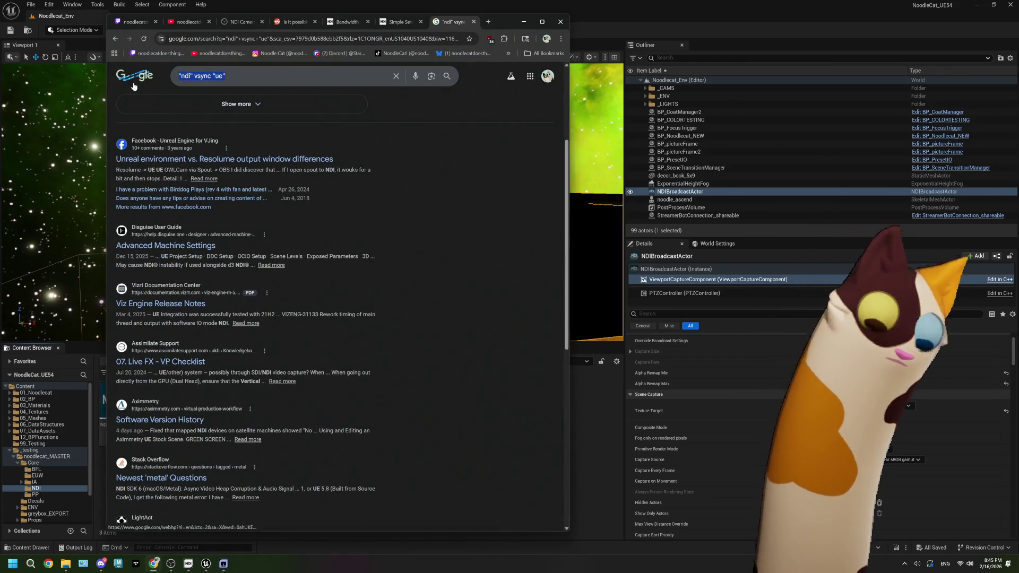
pyautogui.write('ue')
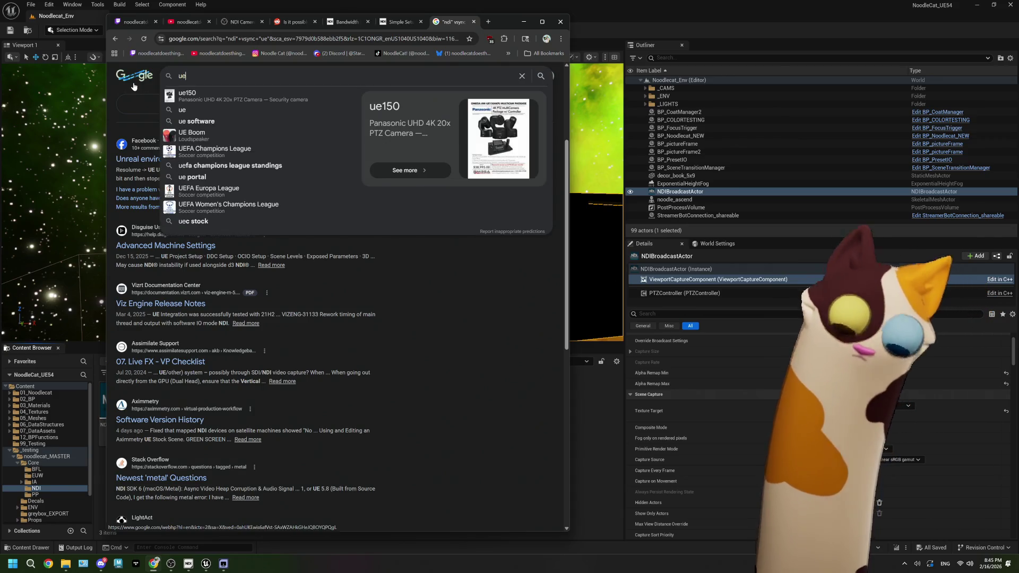
pyautogui.write('5 render target to obs')
pyautogui.press('Return')
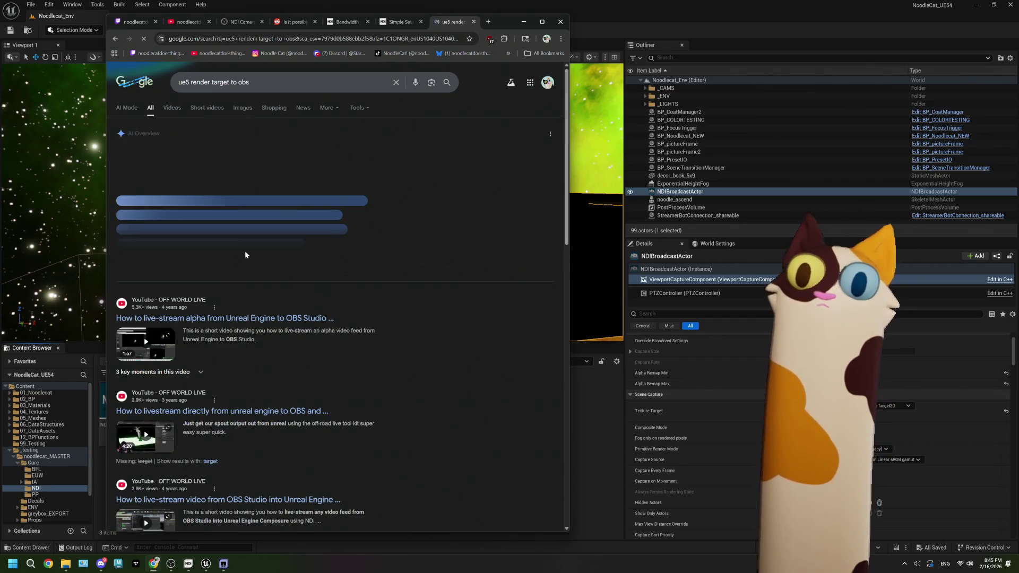
pyautogui.scroll(-2, 167, 304)
pyautogui.scroll(-5, 166, 303)
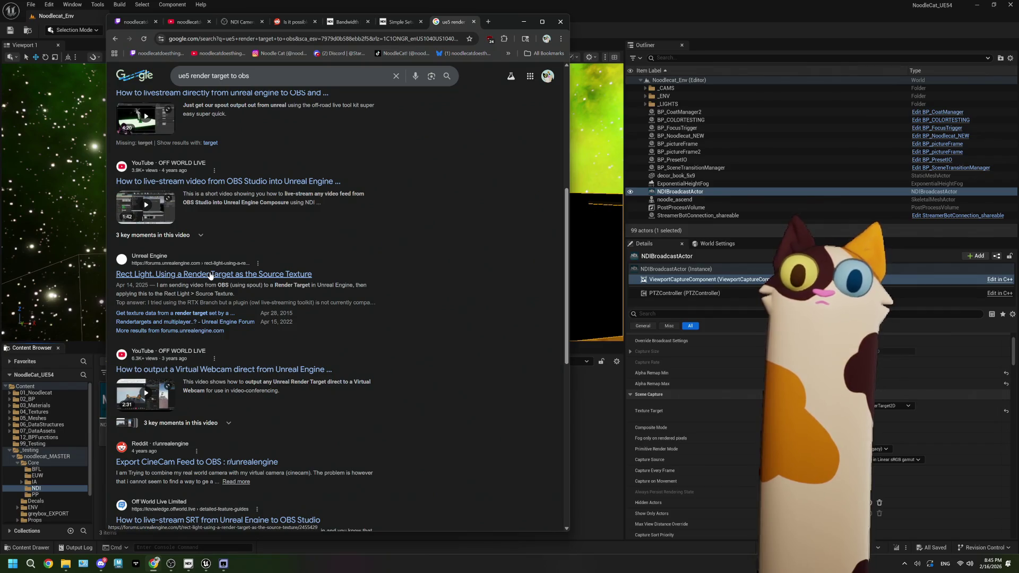
pyautogui.scroll(-3, 211, 274)
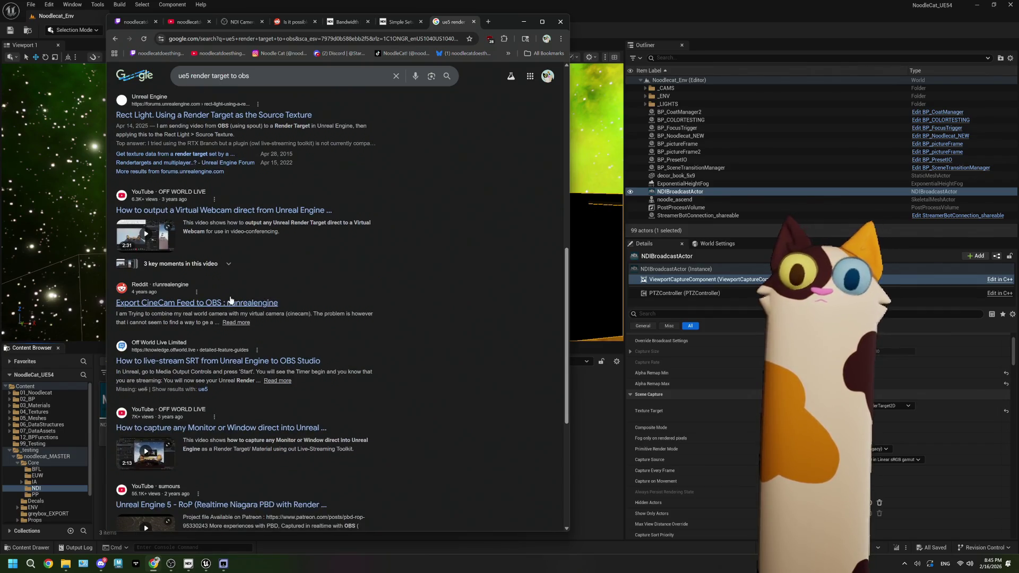
# Read the Reddit thread 'Export CineCam Feed to OBS' and view its first linked video
pyautogui.middleClick(232, 303)
pyautogui.click(450, 24)
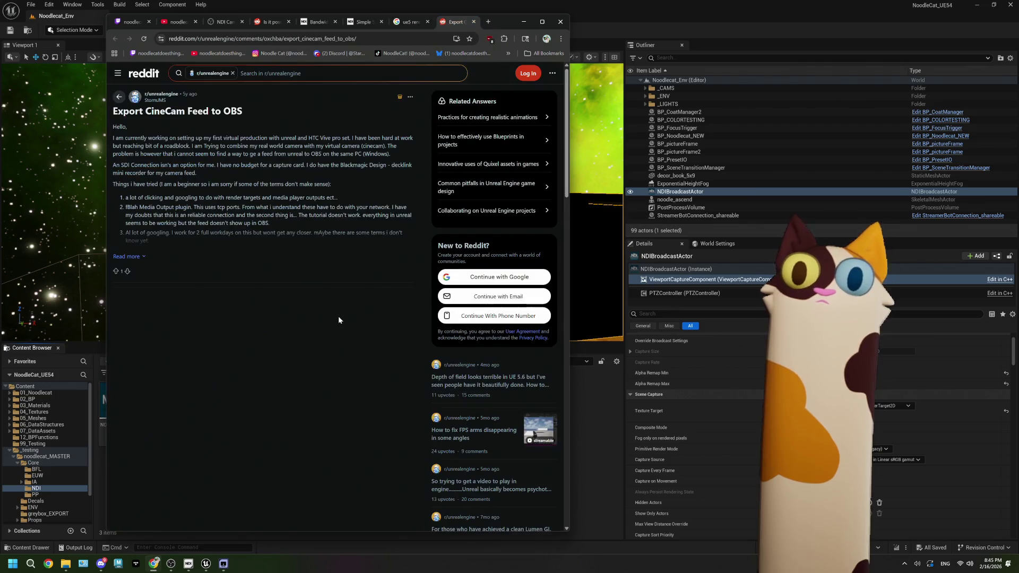
pyautogui.click(141, 258)
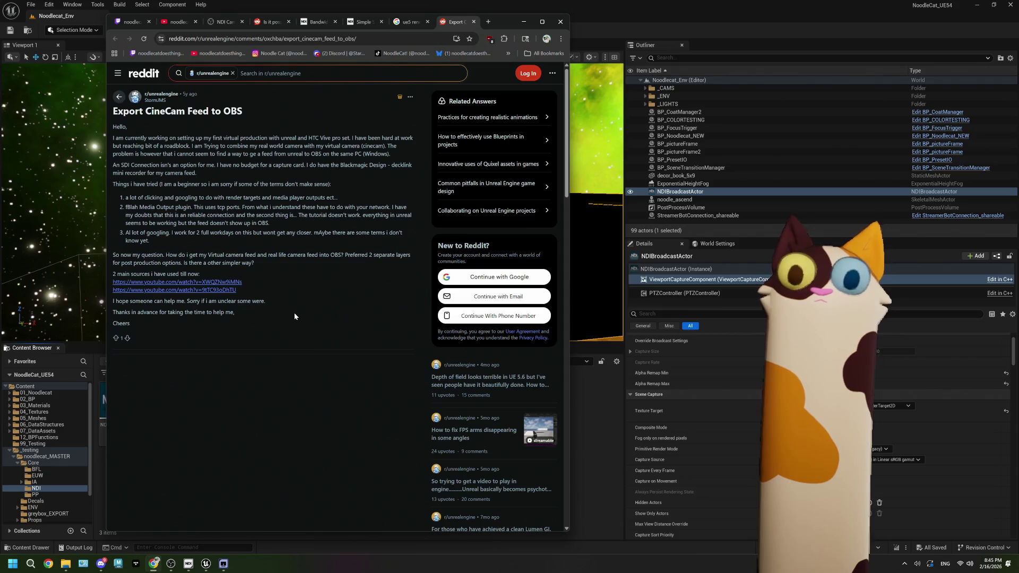
pyautogui.middleClick(175, 282)
pyautogui.click(460, 24)
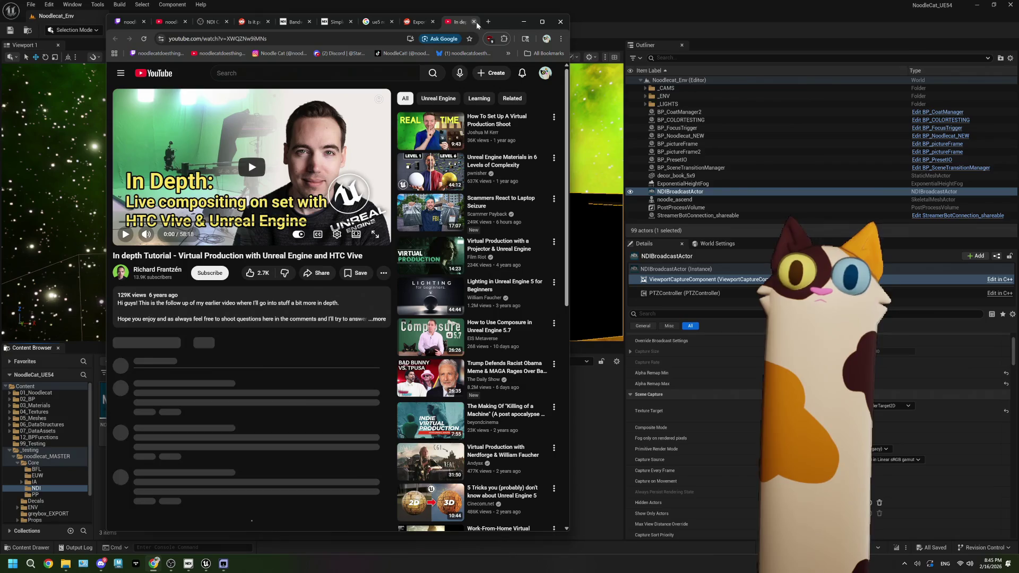
pyautogui.click(474, 22)
# Watch the second linked tutorial from about 1:38, close it, and minimize Chrome
pyautogui.middleClick(198, 290)
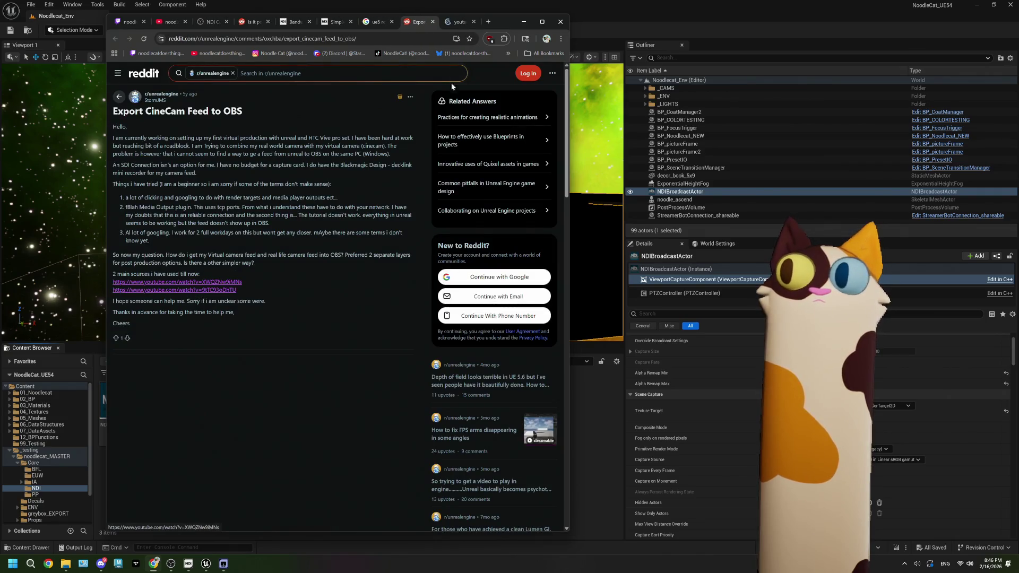
pyautogui.click(462, 22)
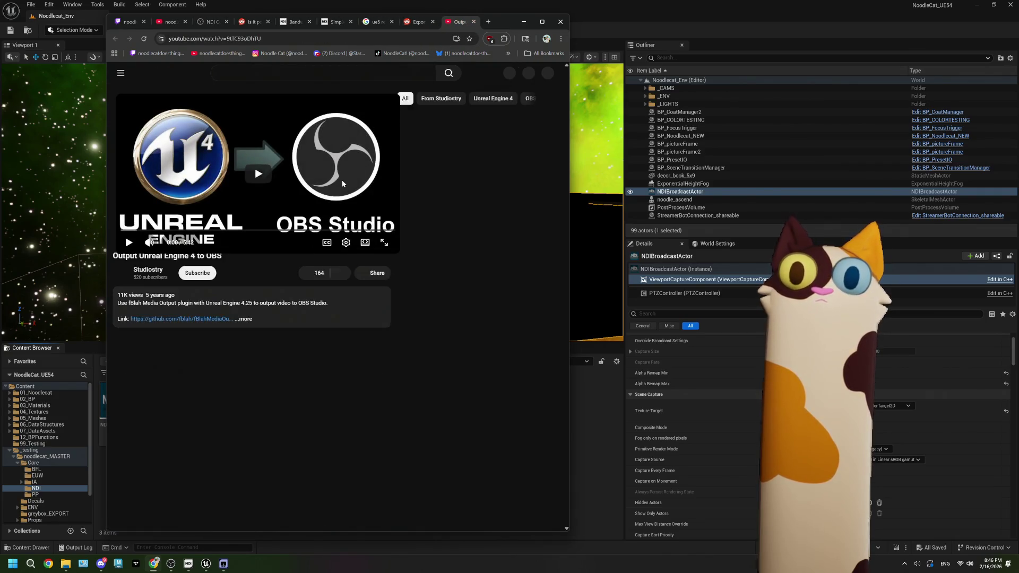
pyautogui.click(195, 222)
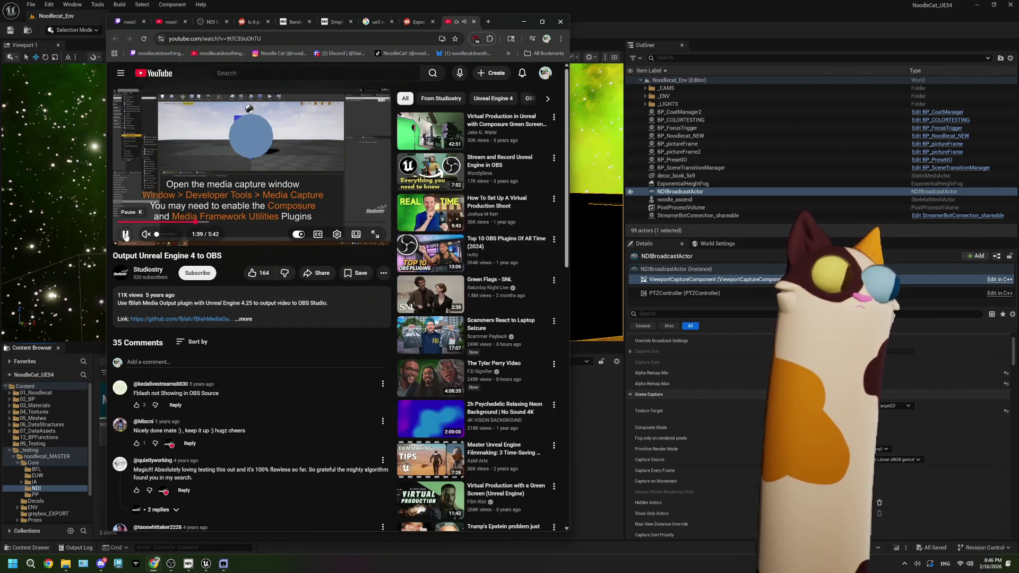
pyautogui.click(126, 236)
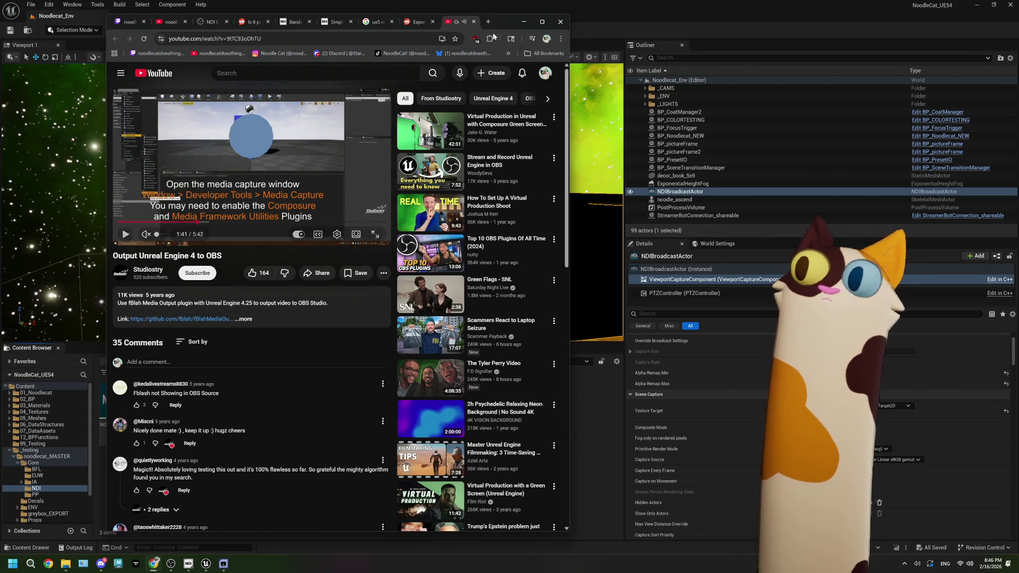
pyautogui.hotkey('ctrl', 'w')
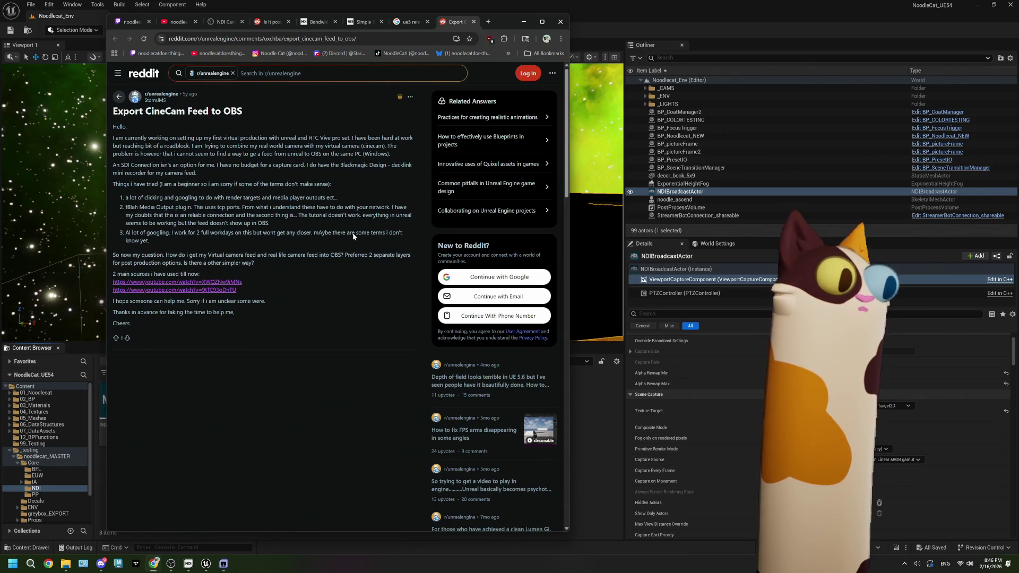
pyautogui.click(520, 24)
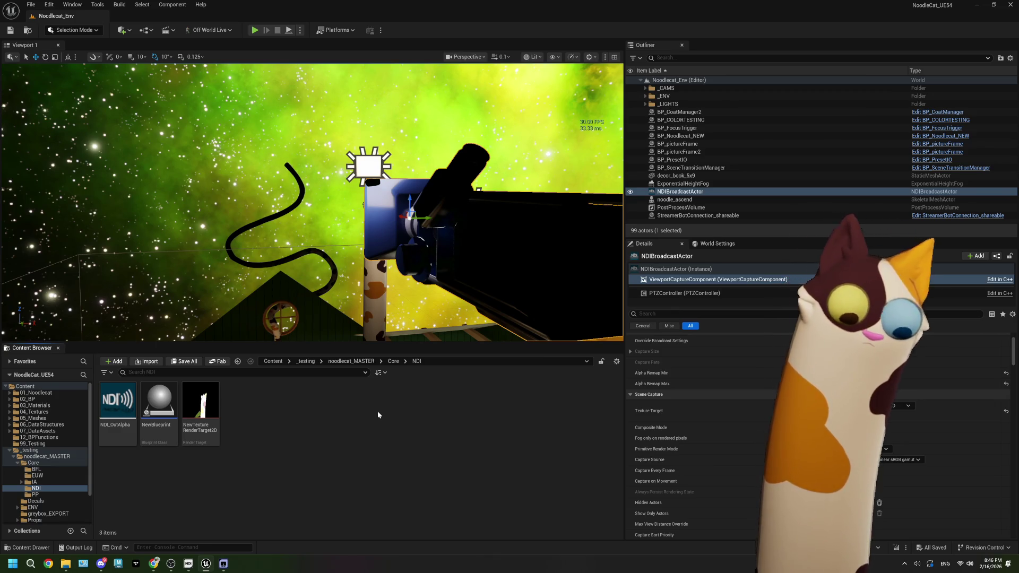
# Start playing the level with Alt+P and regain editor control with Shift+F1
pyautogui.click(227, 566)
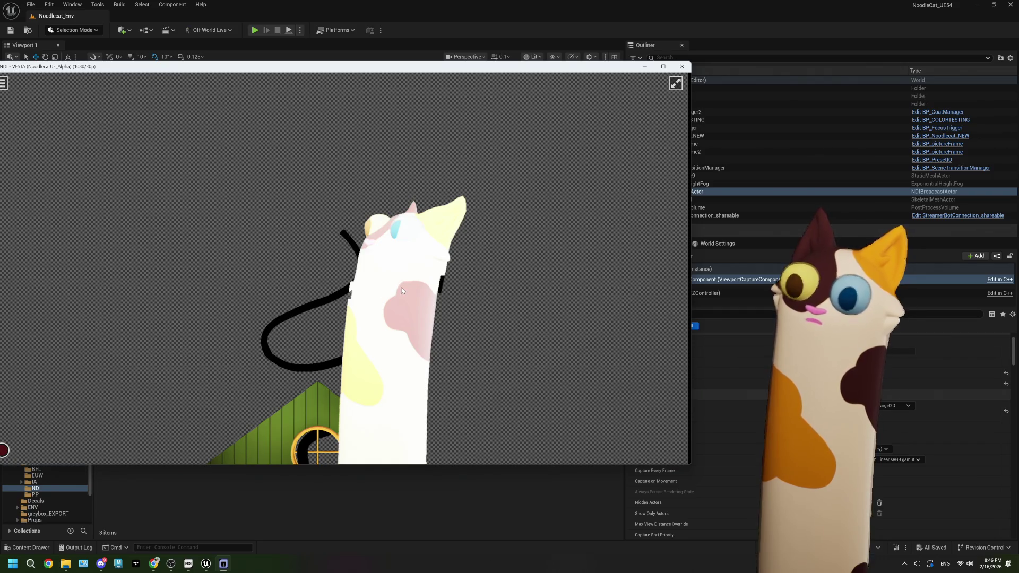
pyautogui.click(255, 43)
pyautogui.hotkey('alt', 'p')
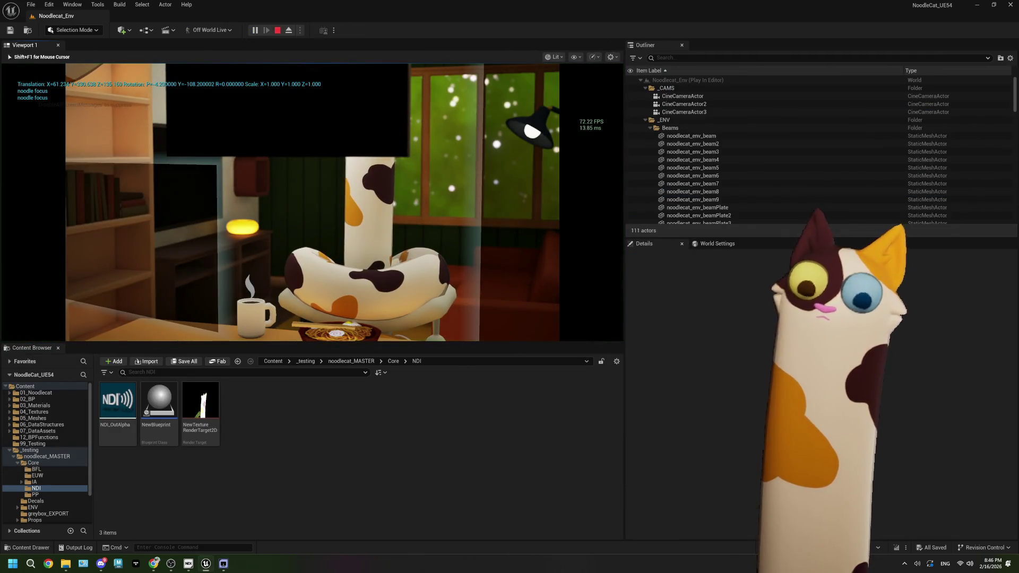
pyautogui.hotkey('shift', 'F1')
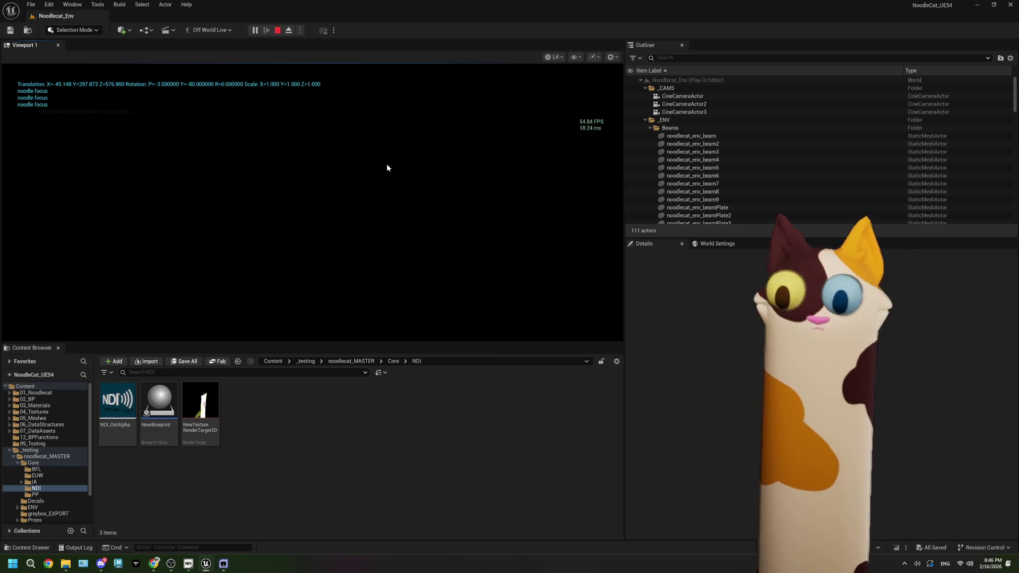
# Check the alpha feed, snap the editor right beside OBS, then stop play with Esc
pyautogui.click(224, 565)
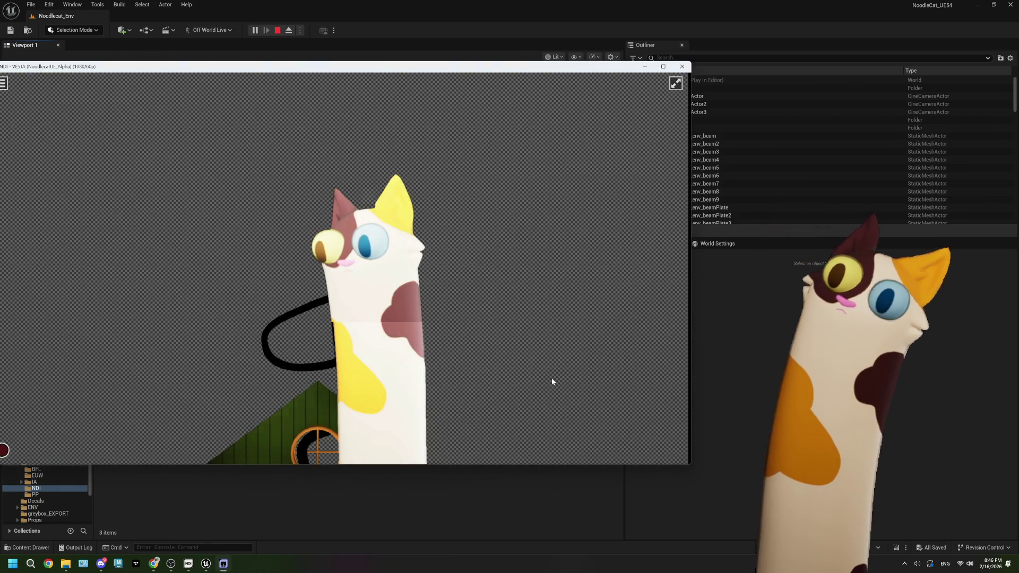
pyautogui.moveTo(624, 14); pyautogui.dragTo(1018, 160)
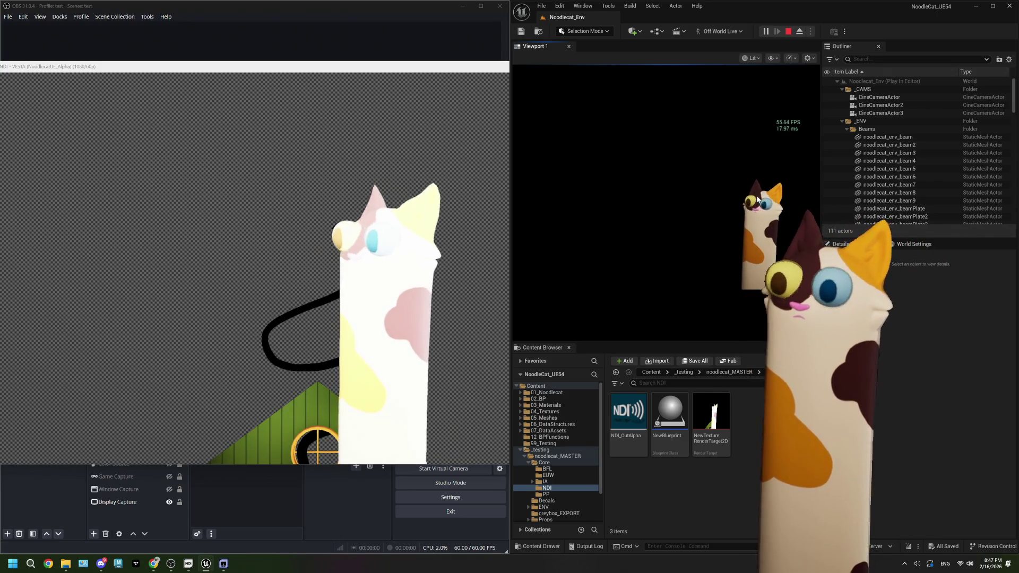
pyautogui.click(310, 12)
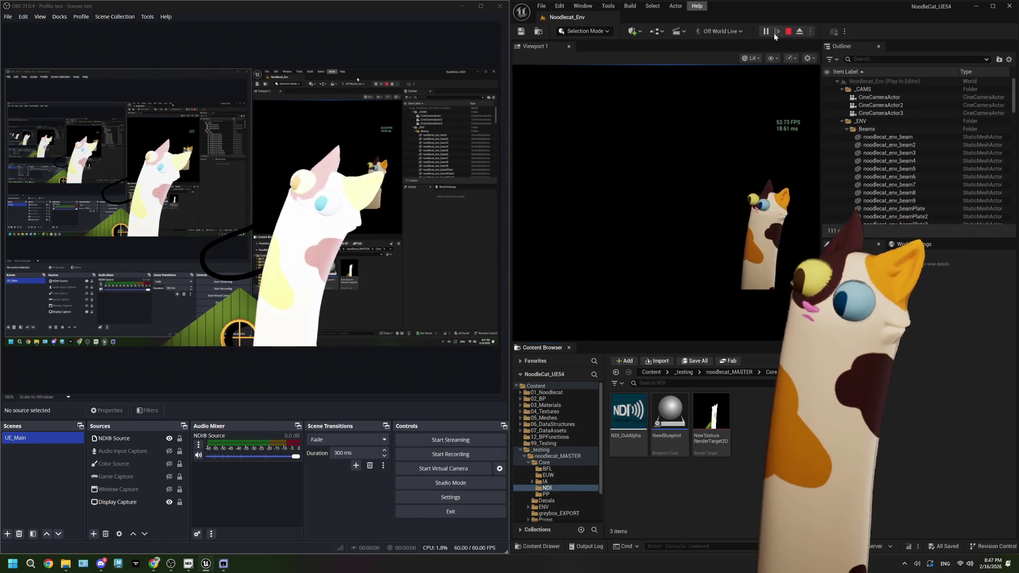
pyautogui.press('Escape')
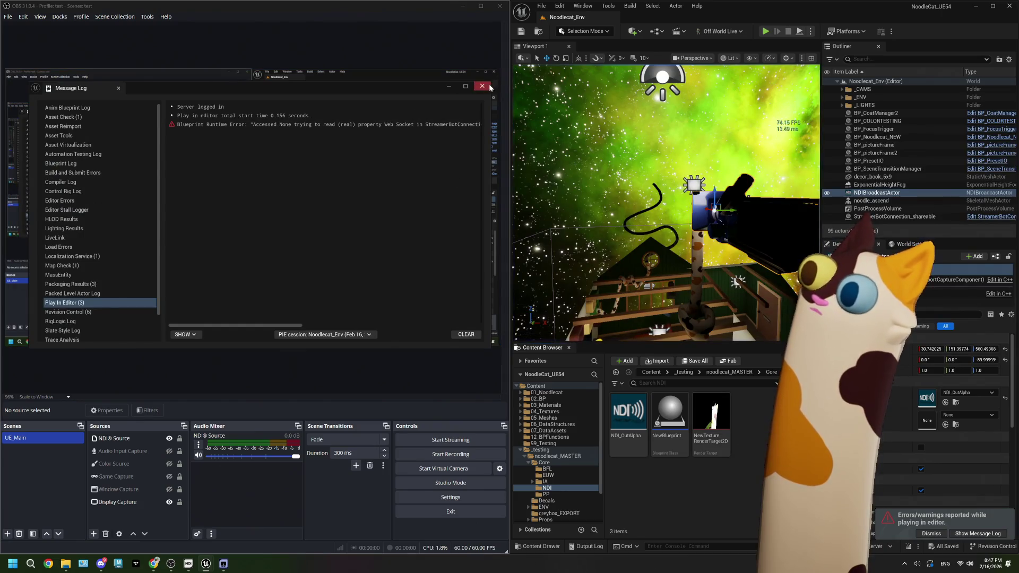
# Close the Message Log and run the level again, then stop it
pyautogui.click(489, 87)
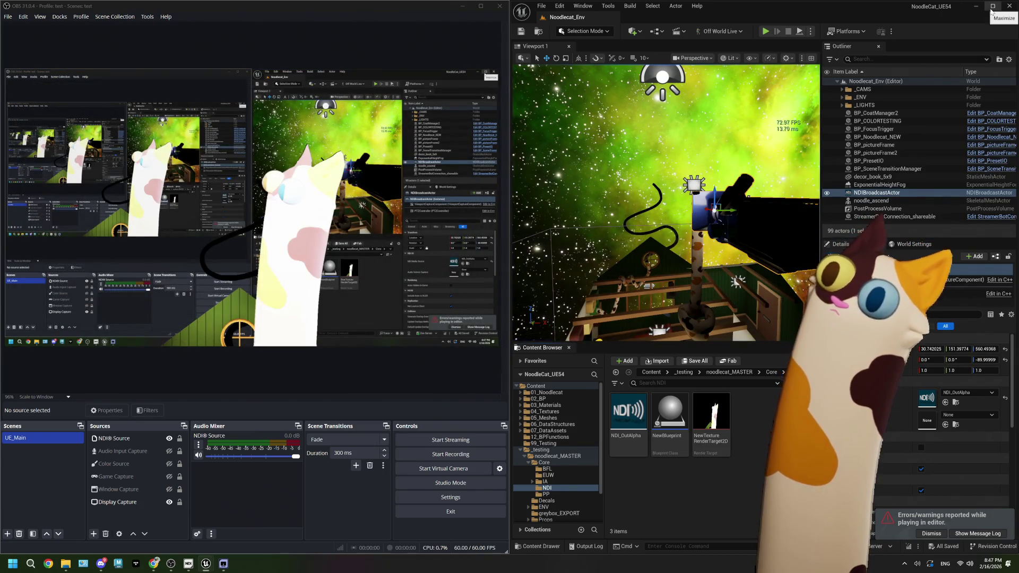
pyautogui.click(765, 32)
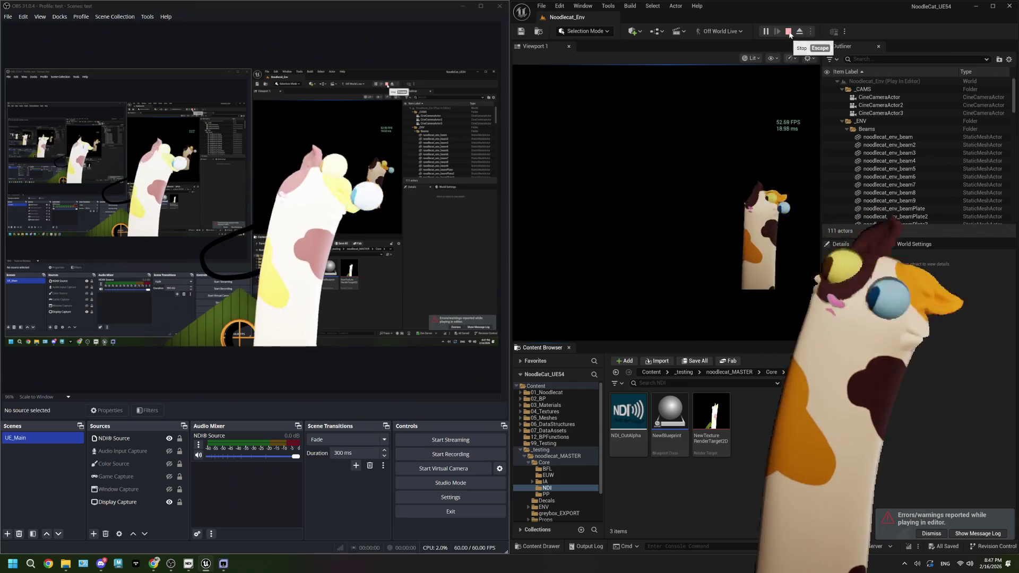
pyautogui.click(789, 32)
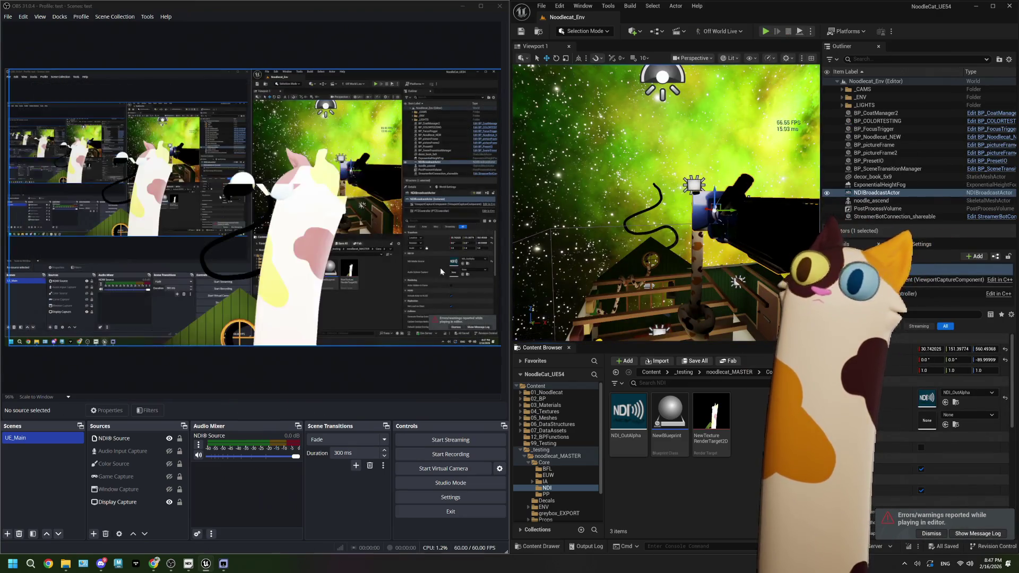
# Hide OBS's Display Capture source so only the NDI cat feed shows
pyautogui.click(166, 502)
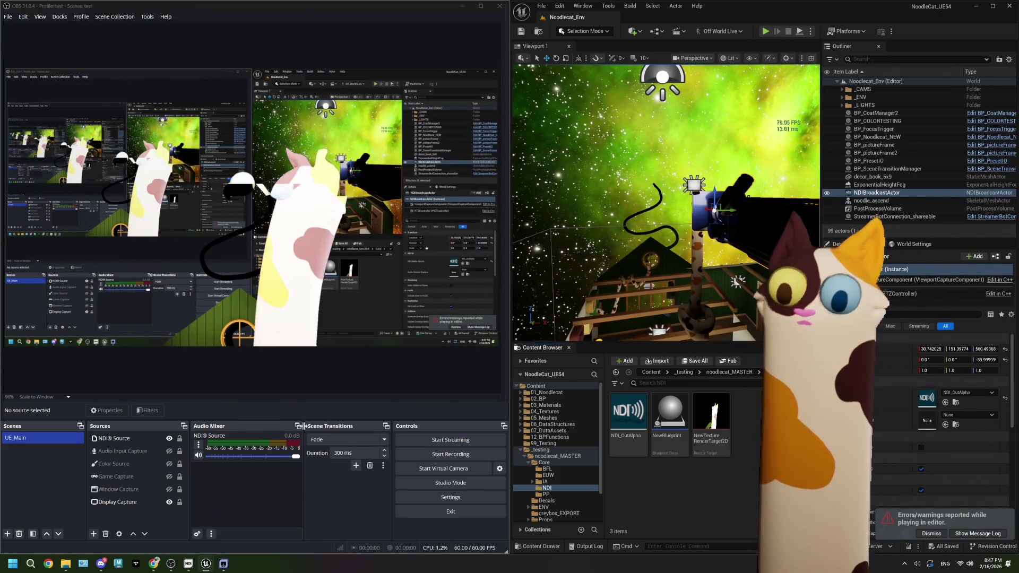
pyautogui.click(169, 503)
pyautogui.click(330, 374)
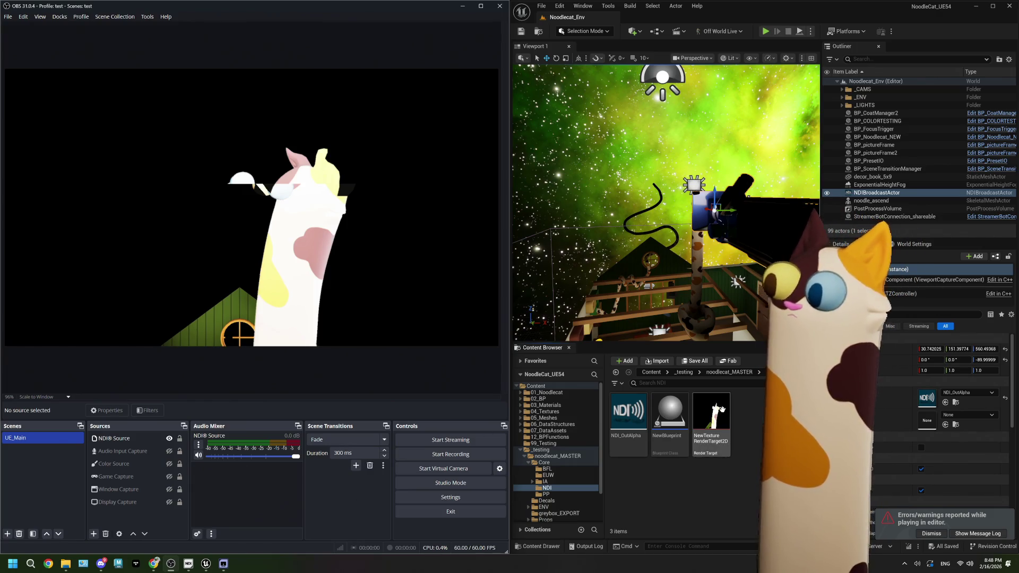
# Compare the NewTextureRenderTarget2D 1920×1080 cat image beside OBS, then close its editor
pyautogui.doubleClick(722, 409)
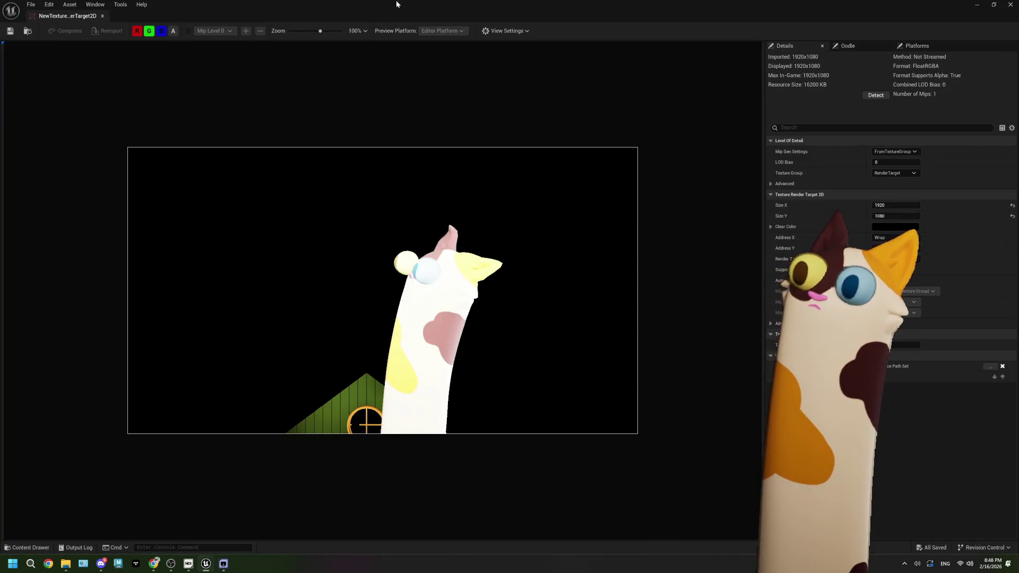
pyautogui.moveTo(397, 5)
pyautogui.mouseDown()
pyautogui.moveTo(533, 33)
pyautogui.moveTo(451, 40)
pyautogui.mouseUp()
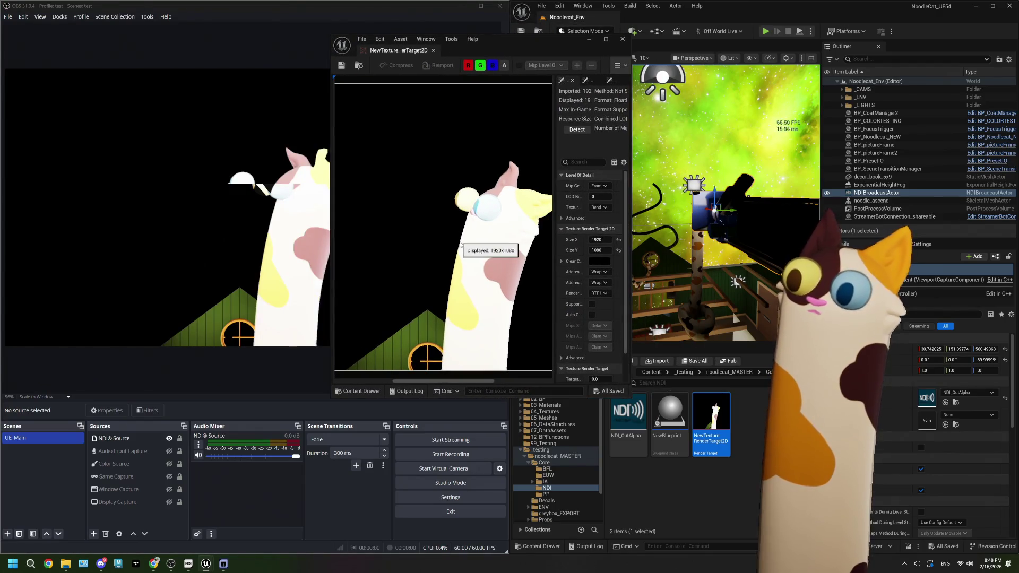
pyautogui.moveTo(461, 243); pyautogui.dragTo(396, 228)
pyautogui.moveTo(507, 48); pyautogui.dragTo(549, 34)
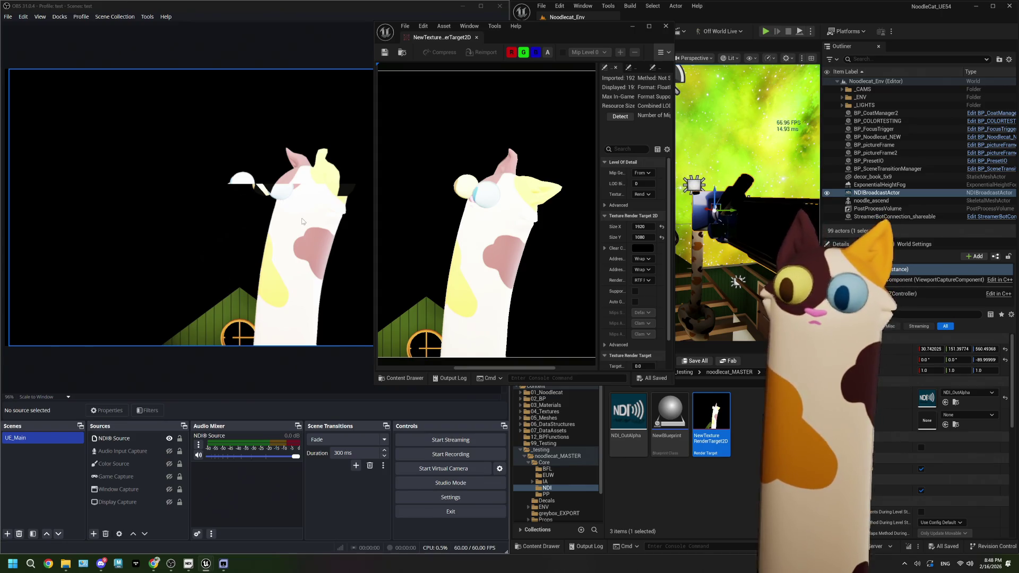
pyautogui.click(684, 499)
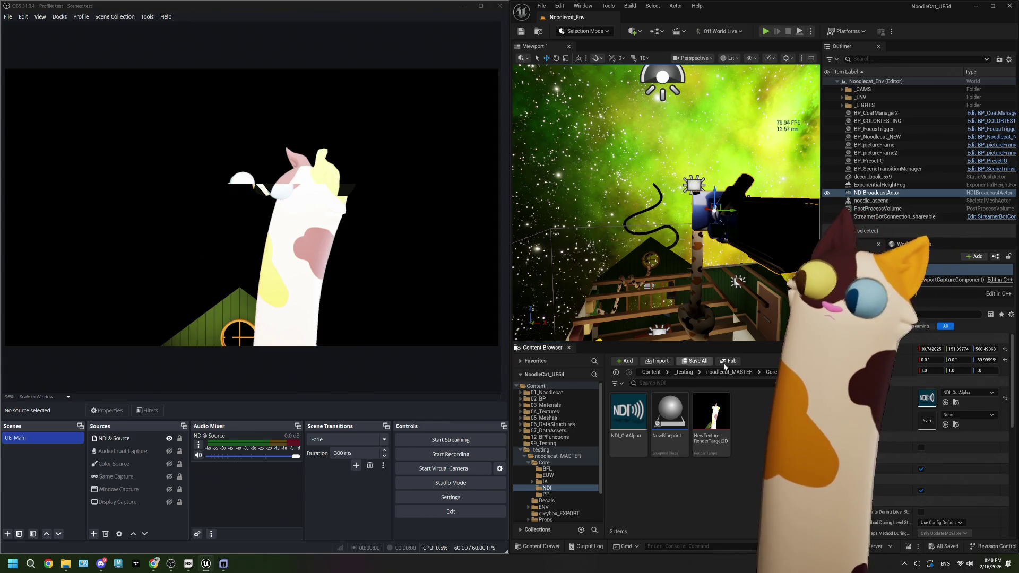
# Maximize the editor and inspect the ViewportCaptureComponent properties in a widened Details panel
pyautogui.click(993, 6)
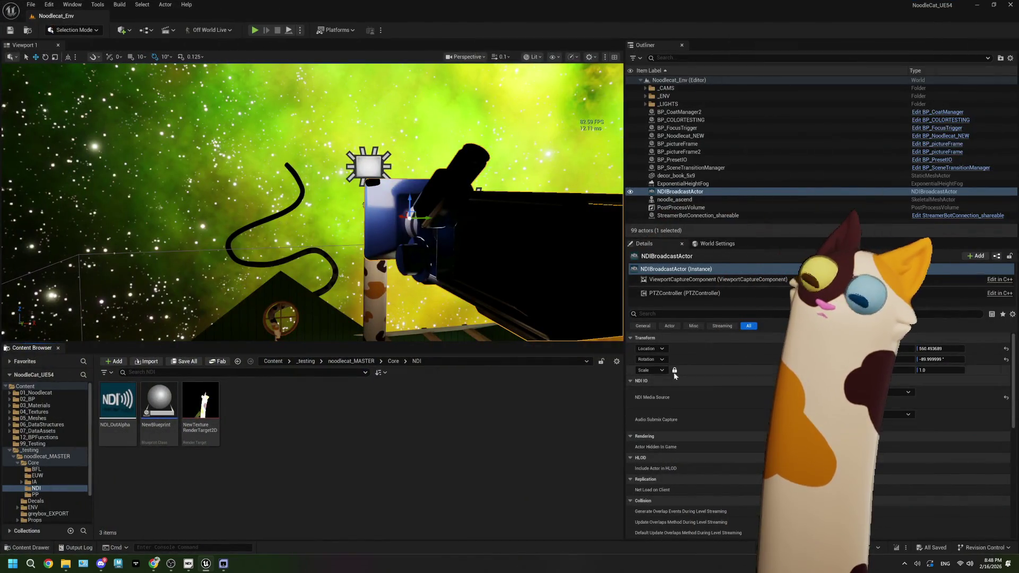
pyautogui.click(761, 279)
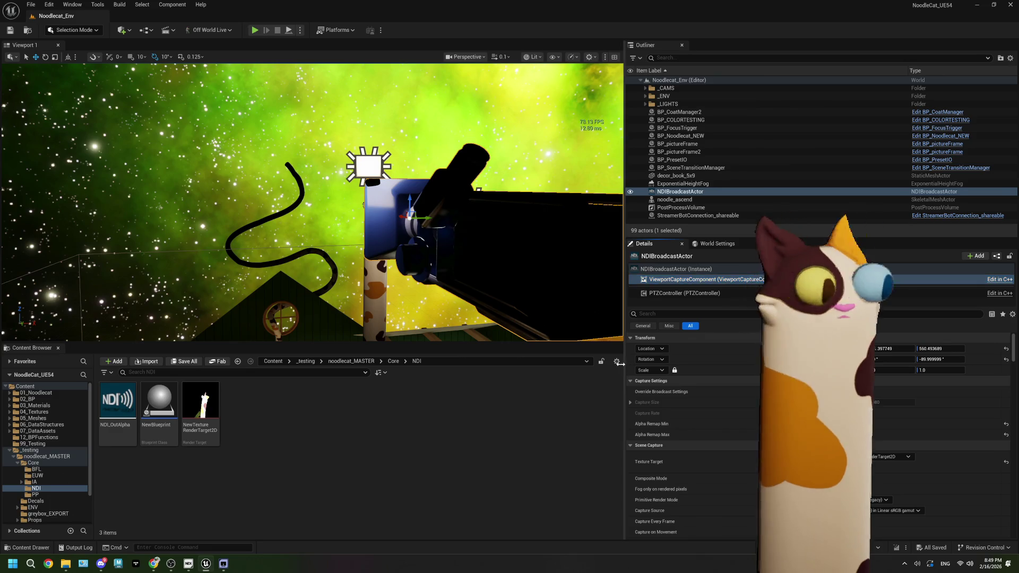
pyautogui.moveTo(624, 366); pyautogui.dragTo(521, 377)
pyautogui.moveTo(759, 396); pyautogui.dragTo(641, 409)
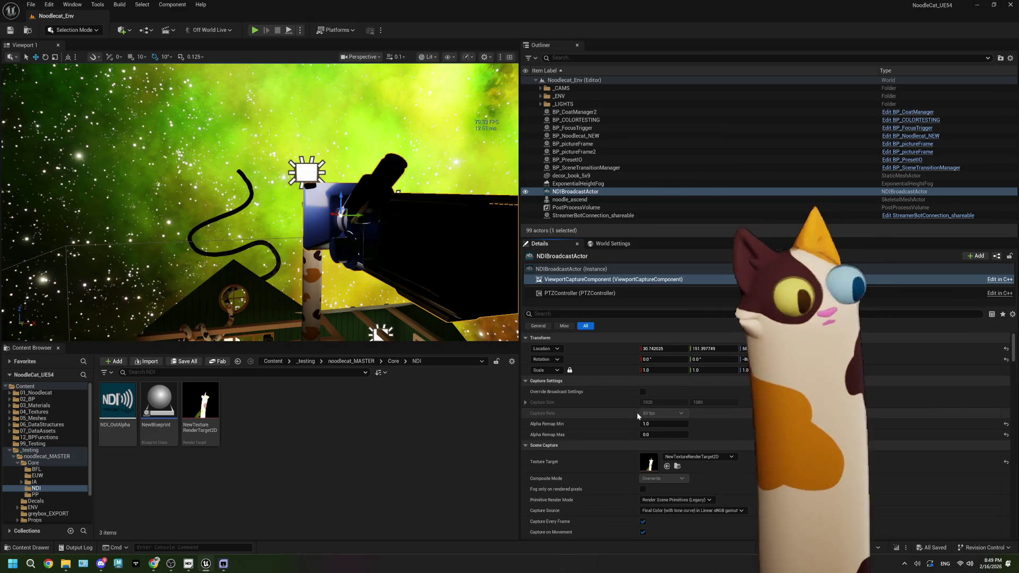
pyautogui.scroll(-3, 597, 419)
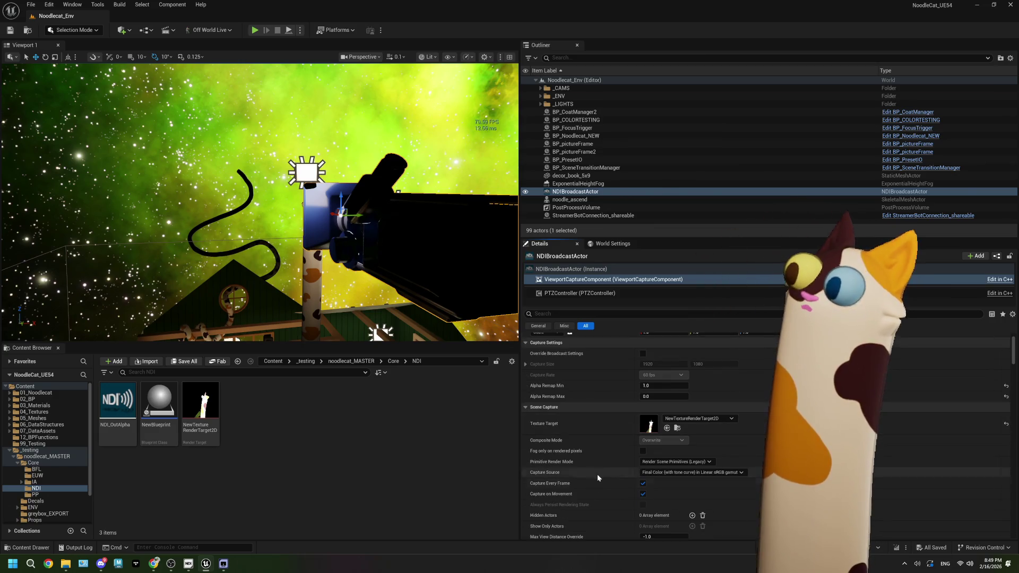
pyautogui.scroll(1, 593, 483)
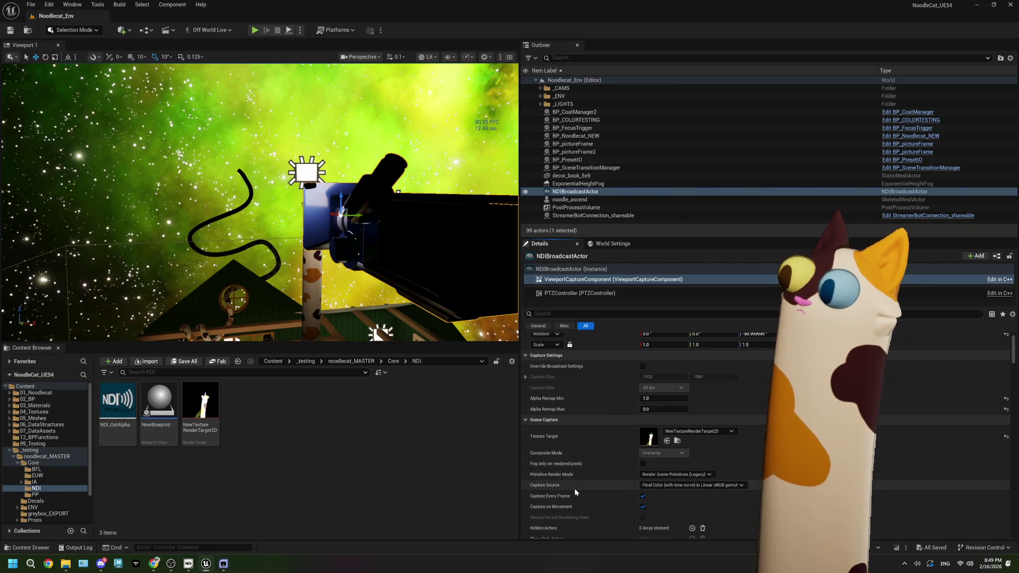
pyautogui.scroll(-4, 608, 459)
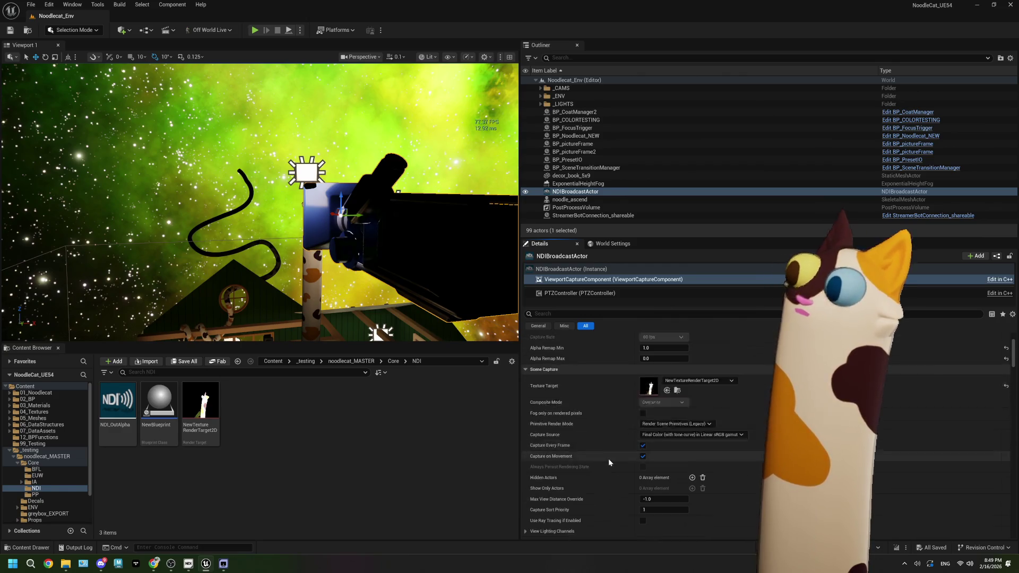
pyautogui.scroll(5, 608, 459)
# Select the broadcast actor and open the NDI_OutAlpha media output asset
pyautogui.click(563, 269)
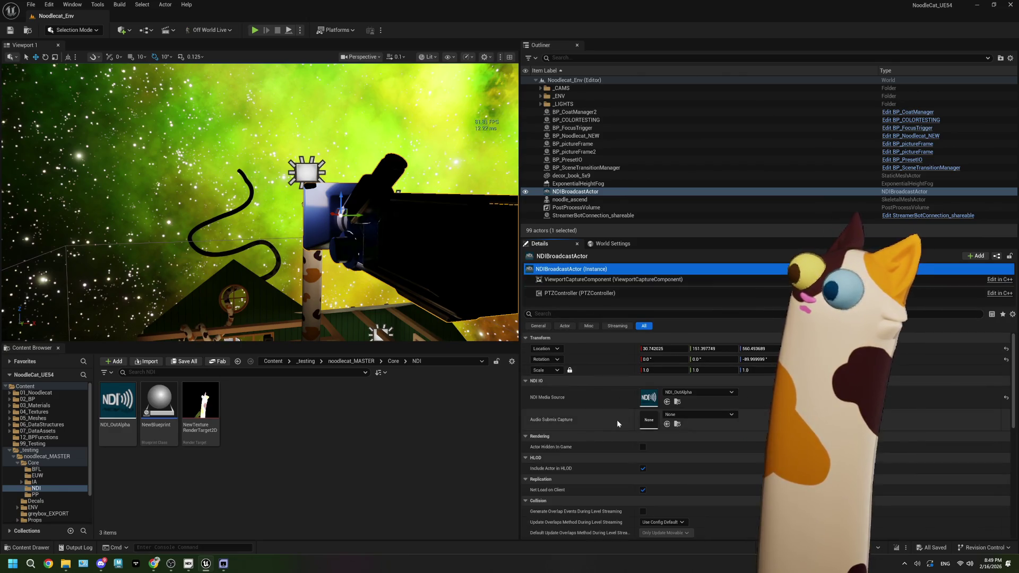
pyautogui.scroll(-1, 617, 423)
pyautogui.doubleClick(112, 401)
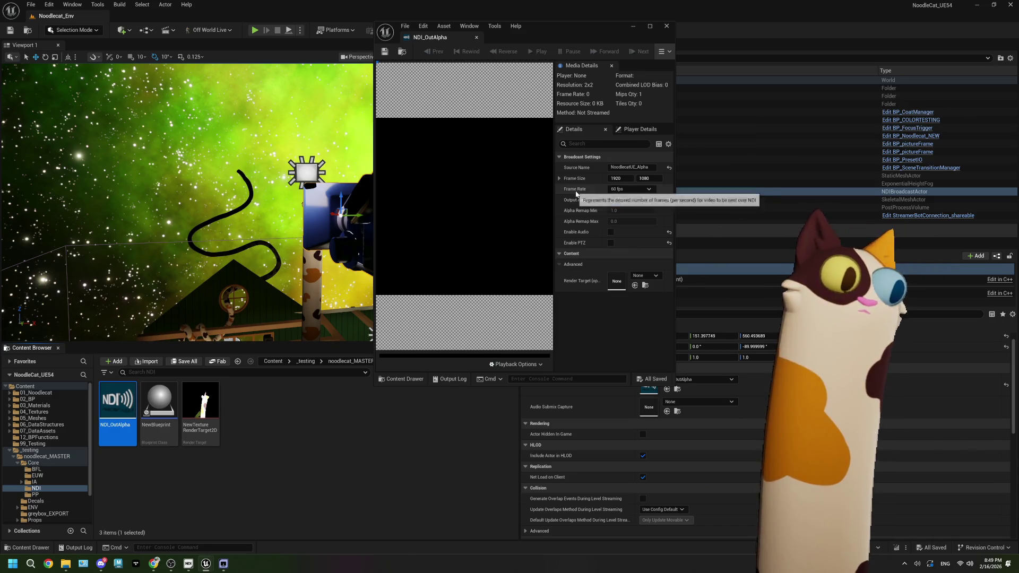
# Minimize NDI_OutAlpha, tick Capture Gpu Next Render on ViewportCaptureComponent, and press Play
pyautogui.click(632, 26)
pyautogui.scroll(-5, 595, 431)
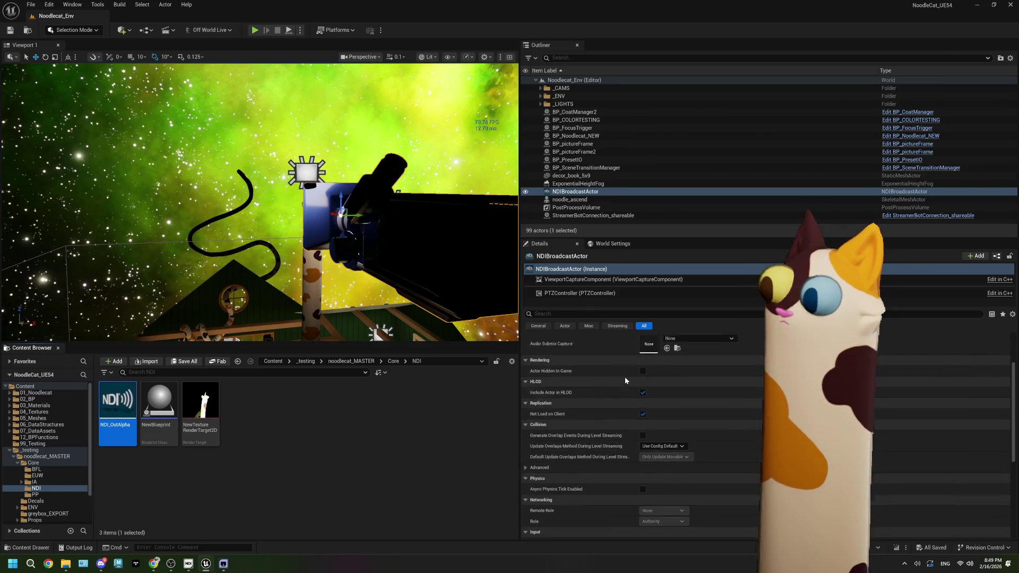
pyautogui.click(572, 280)
pyautogui.scroll(-5, 590, 431)
pyautogui.scroll(-4, 590, 431)
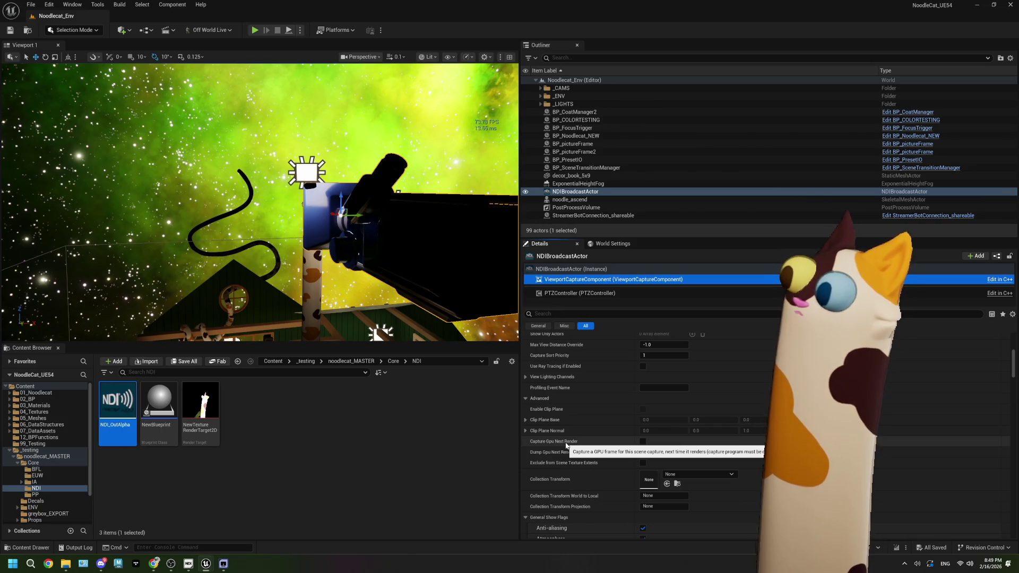
pyautogui.click(641, 444)
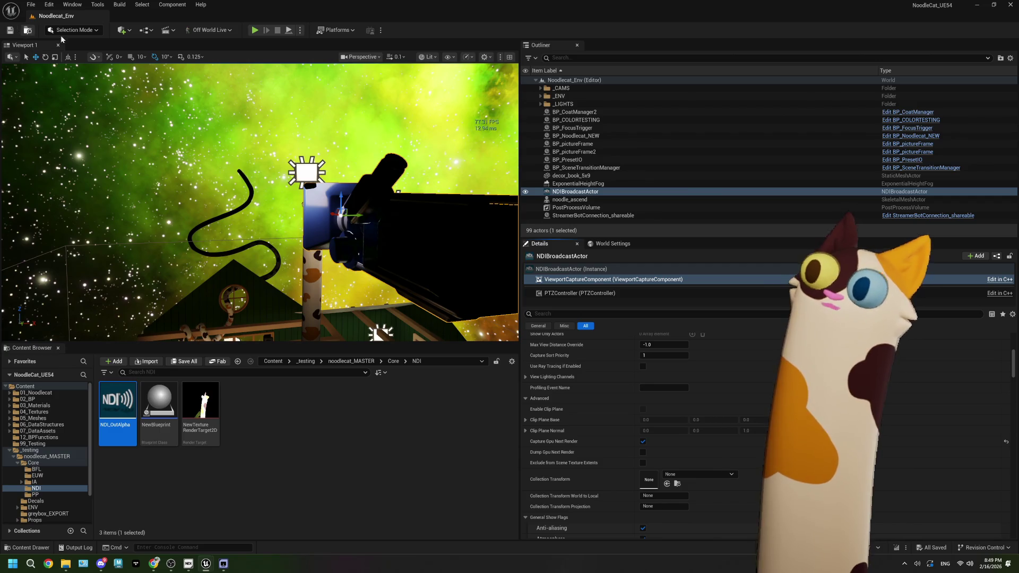
pyautogui.click(255, 30)
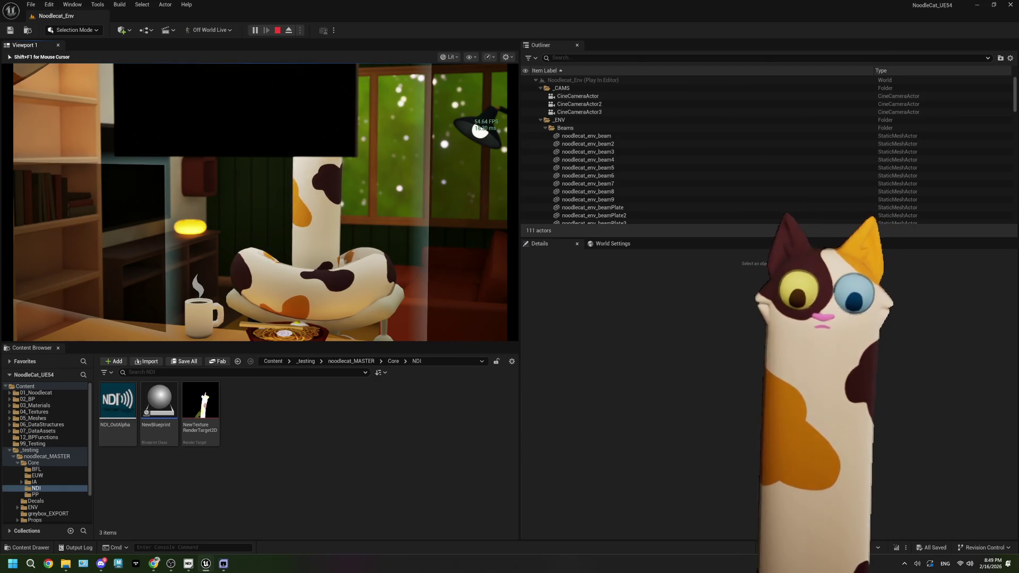
# Switch the game to the cat focus shot and snap the editor right beside the NDI monitor
pyautogui.hotkey('shift', 'F1')
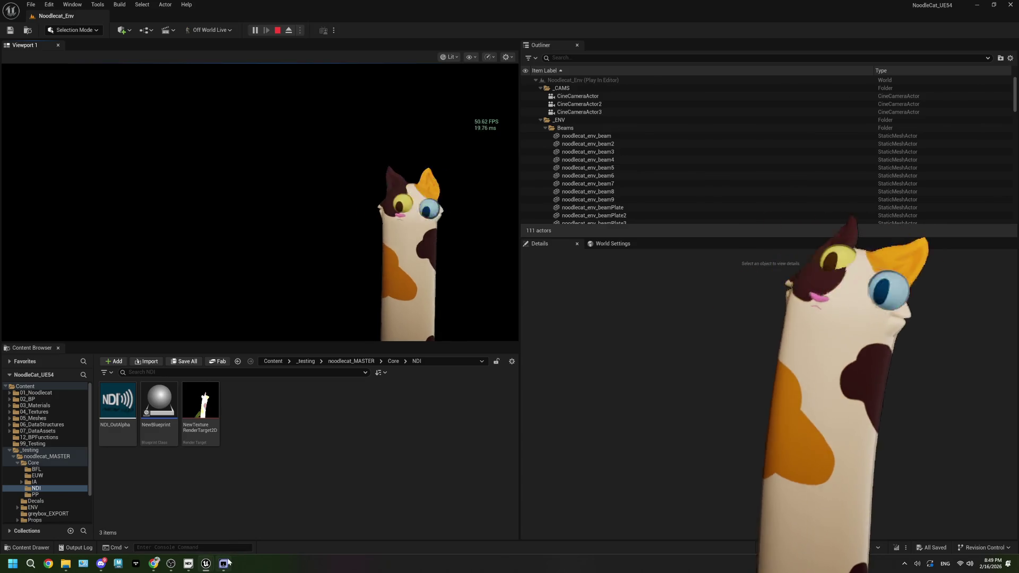
pyautogui.click(229, 562)
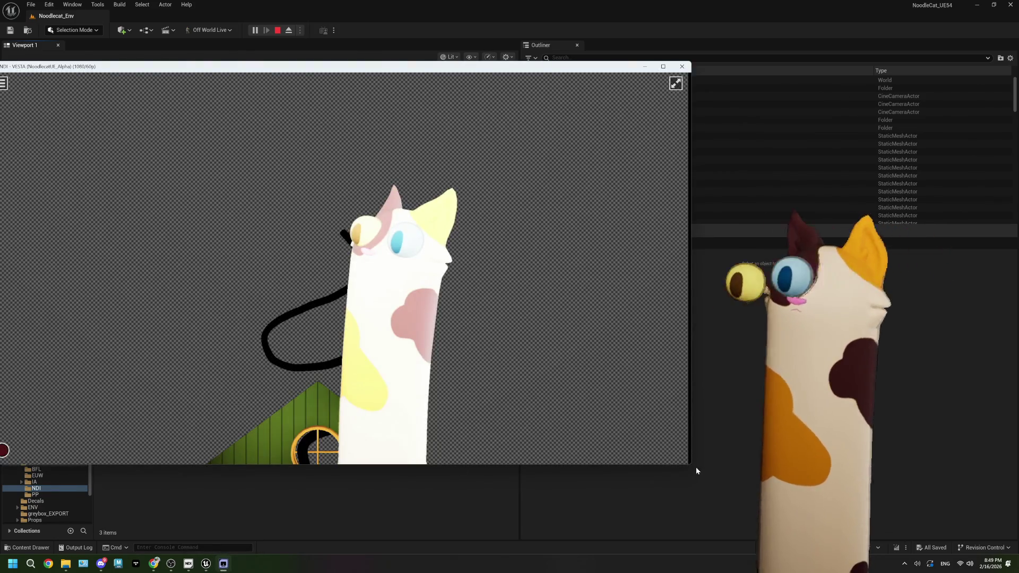
pyautogui.click(696, 471)
pyautogui.press('super+Right')
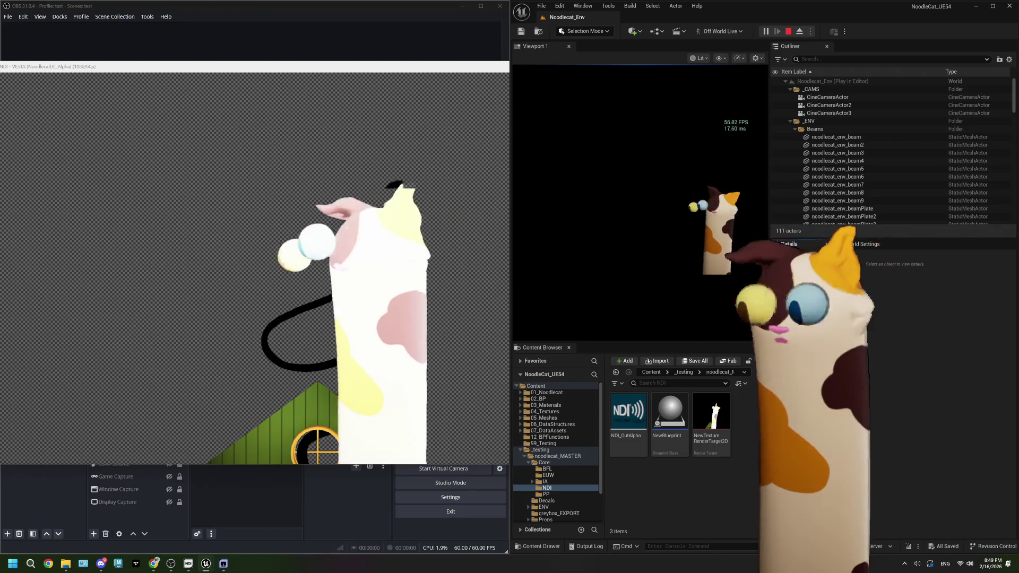
# In OBS, toggle the green Color Source on and back off
pyautogui.click(345, 519)
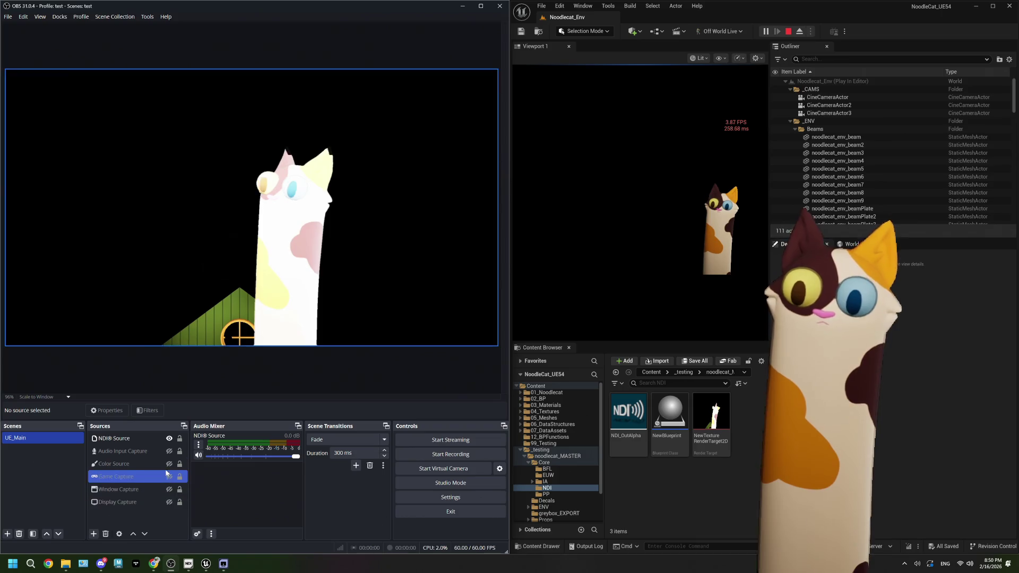
pyautogui.click(169, 464)
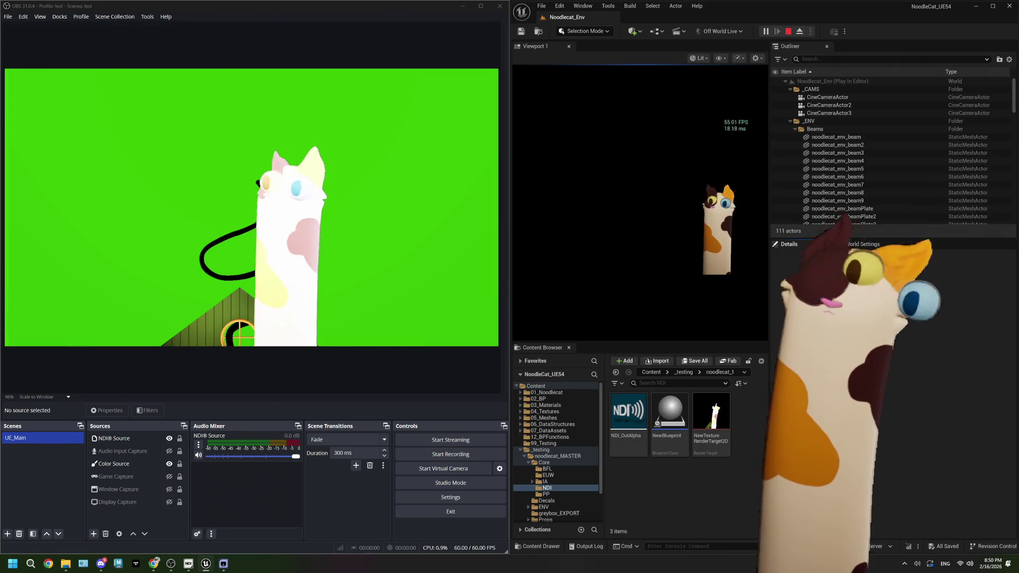
pyautogui.click(169, 464)
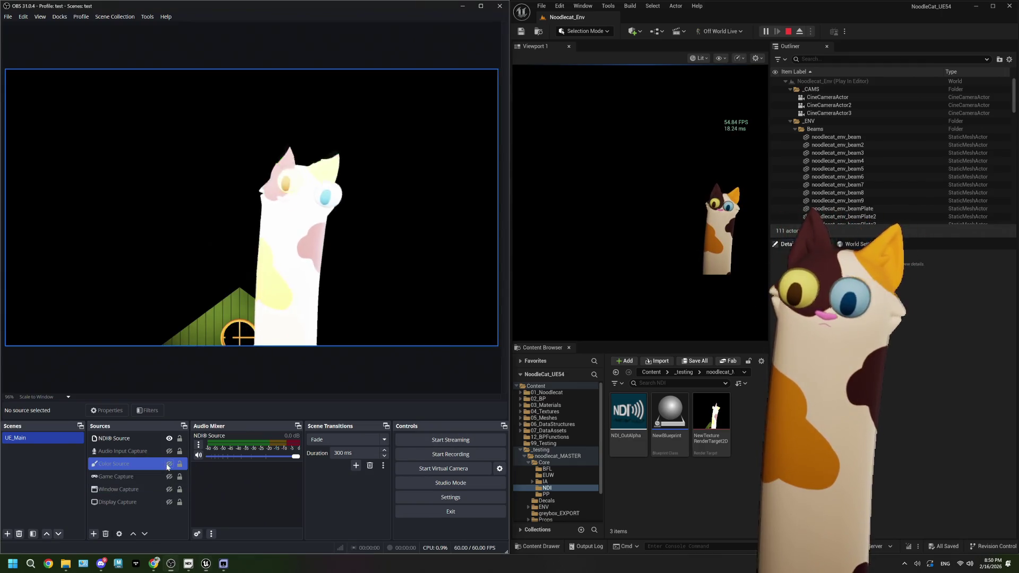
# Make the Display Capture source visible and open the NDI Source properties
pyautogui.click(166, 502)
pyautogui.click(169, 502)
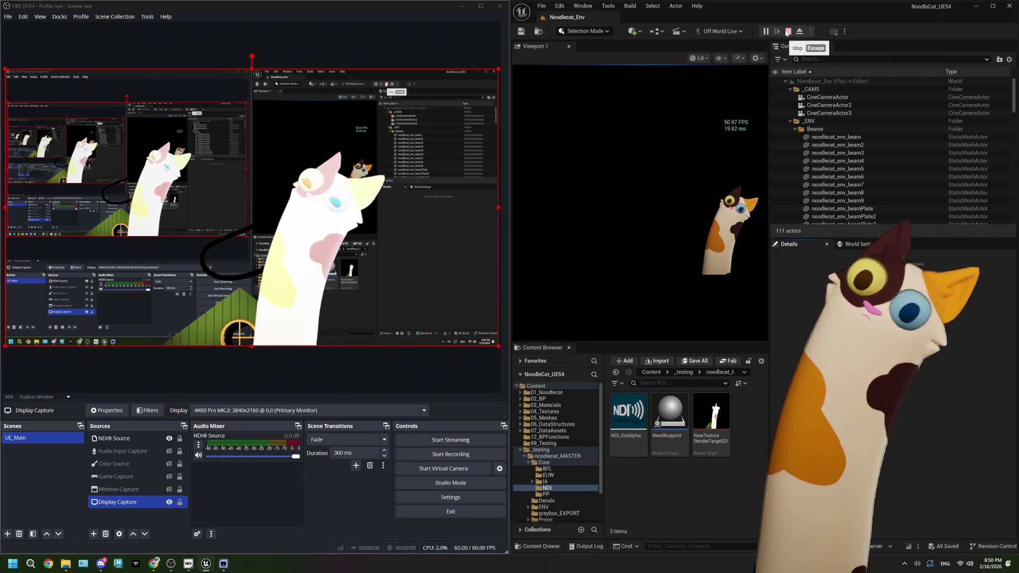
pyautogui.doubleClick(125, 440)
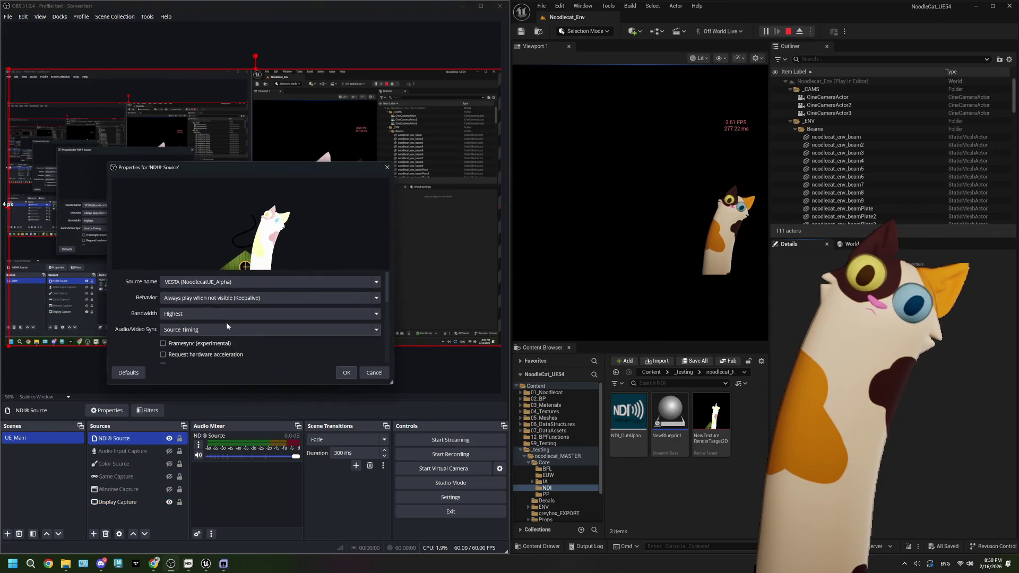
# Set NDI bandwidth to Lowest and stretch the NDI source to fill the canvas
pyautogui.click(181, 316)
pyautogui.click(185, 333)
pyautogui.click(374, 375)
pyautogui.moveTo(416, 273); pyautogui.dragTo(496, 319)
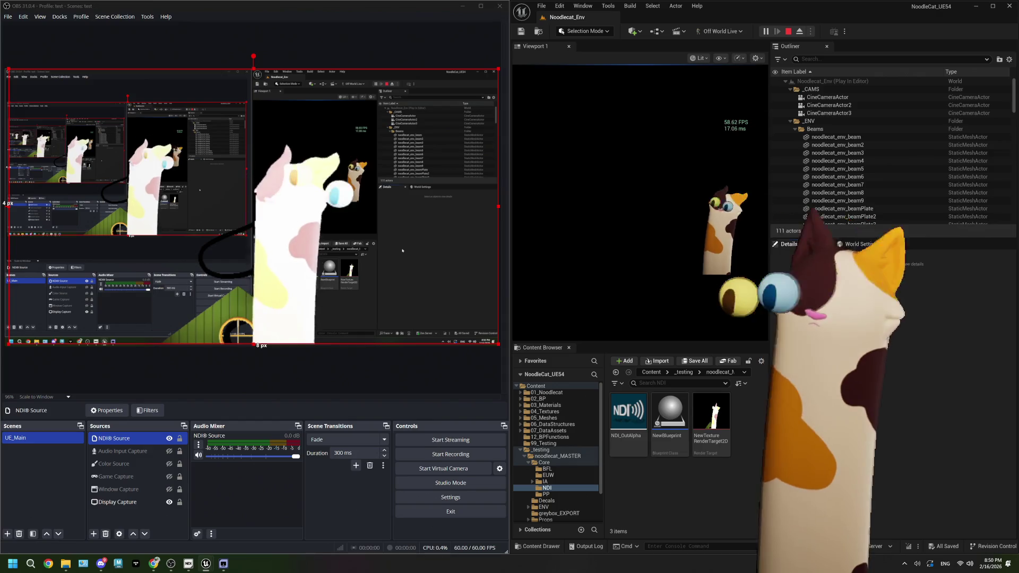
# Set the NDI Source bandwidth back to Highest, confirm it, and refocus the Unreal editor
pyautogui.click(104, 413)
pyautogui.click(179, 315)
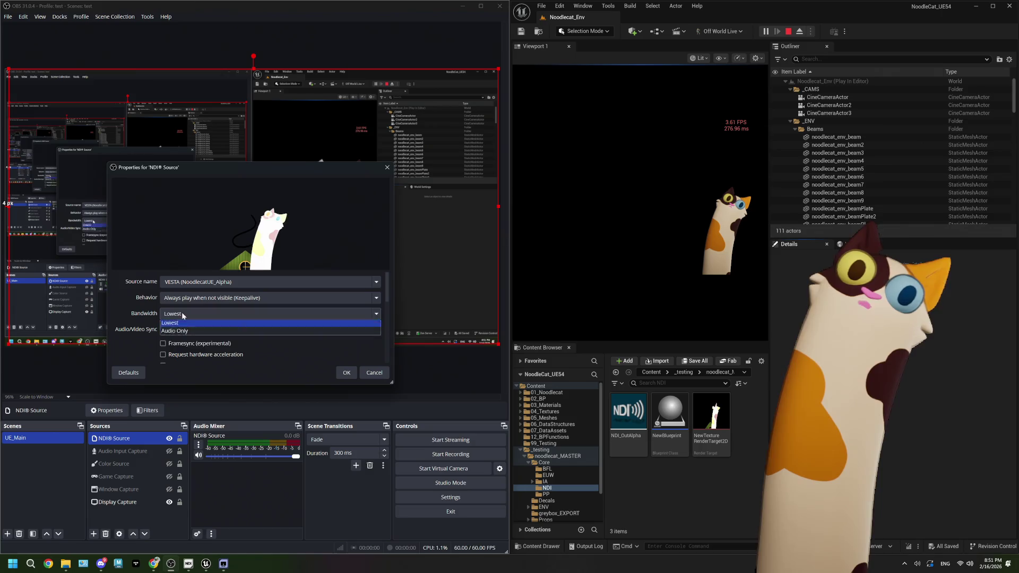
pyautogui.click(180, 331)
pyautogui.click(347, 373)
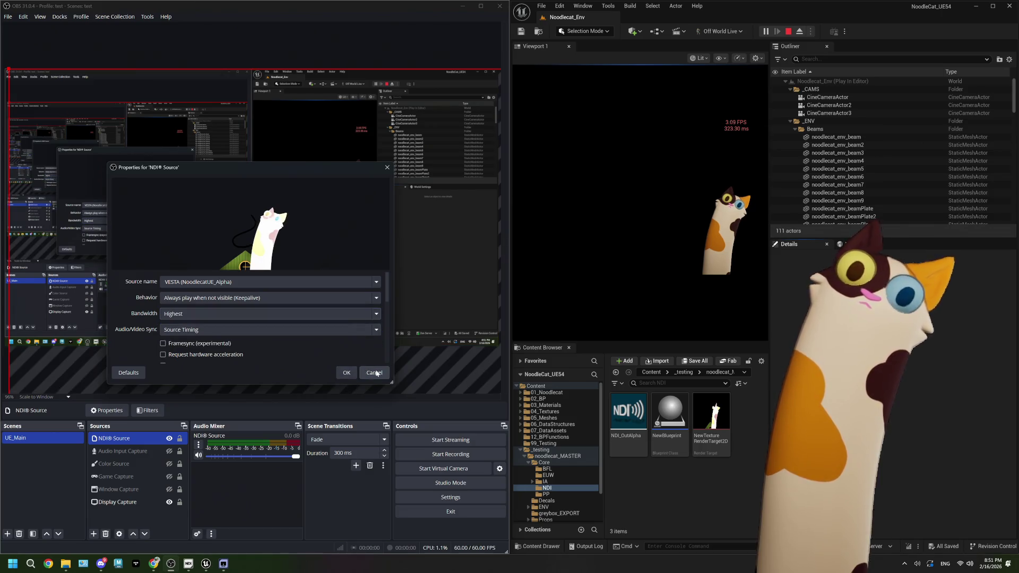
pyautogui.click(367, 378)
pyautogui.click(114, 438)
pyautogui.click(117, 412)
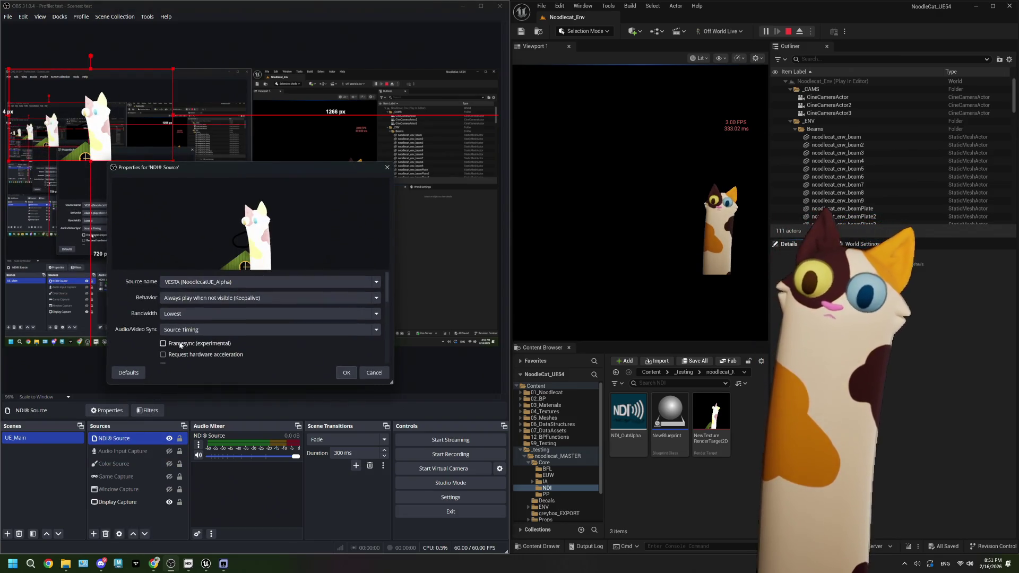
pyautogui.click(176, 316)
pyautogui.click(180, 332)
pyautogui.click(347, 372)
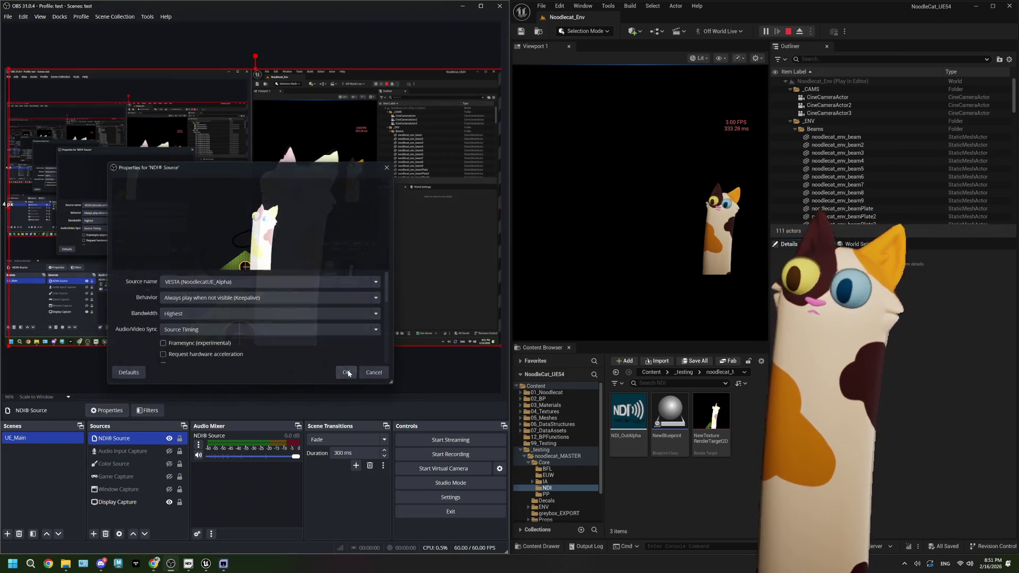
pyautogui.click(359, 375)
pyautogui.click(788, 71)
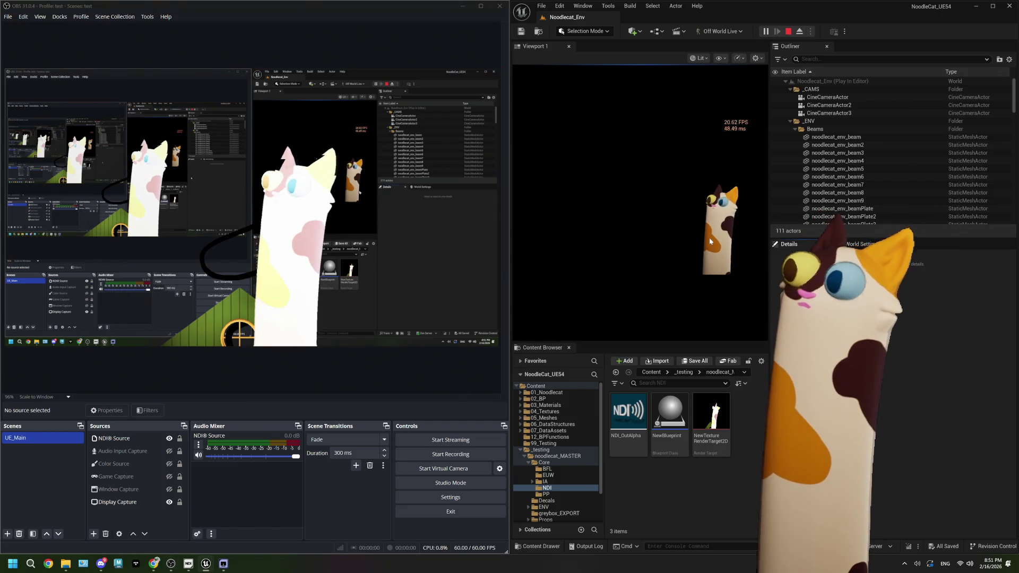
# Stop the play session, dismiss the Message Log, maximize the editor and widen the viewport
pyautogui.click(788, 31)
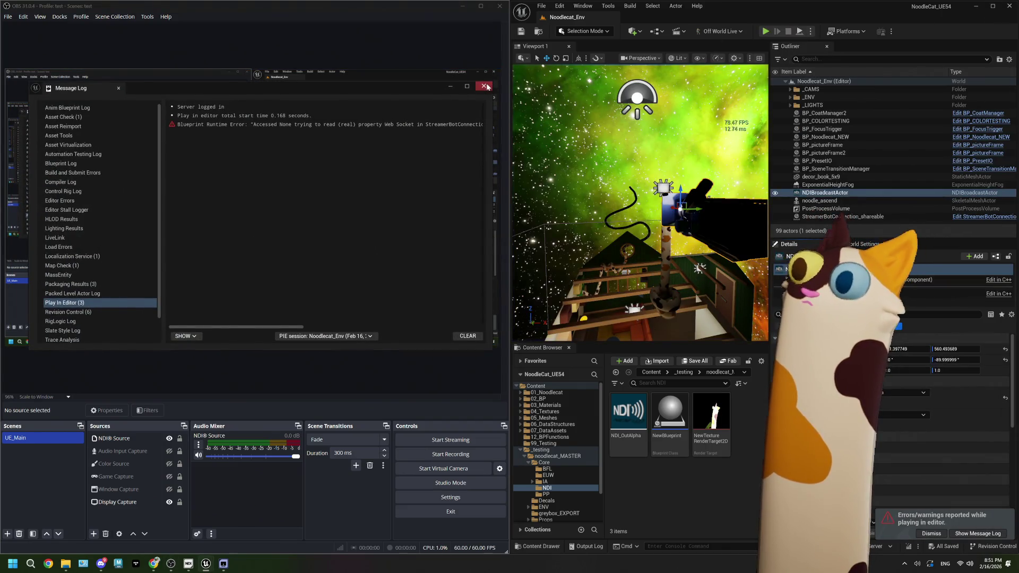
pyautogui.click(484, 85)
pyautogui.click(993, 6)
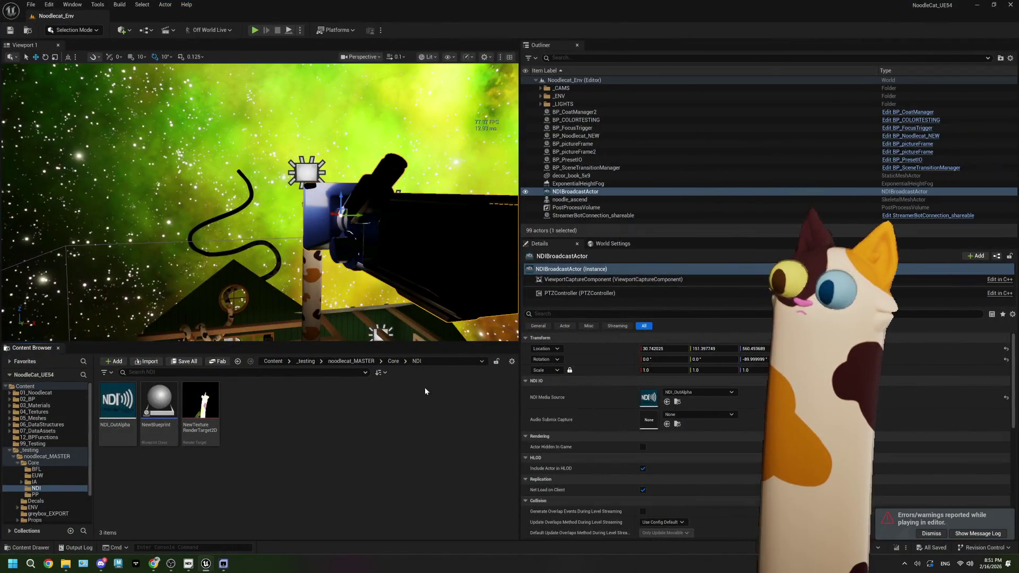
pyautogui.moveTo(519, 274); pyautogui.dragTo(658, 273)
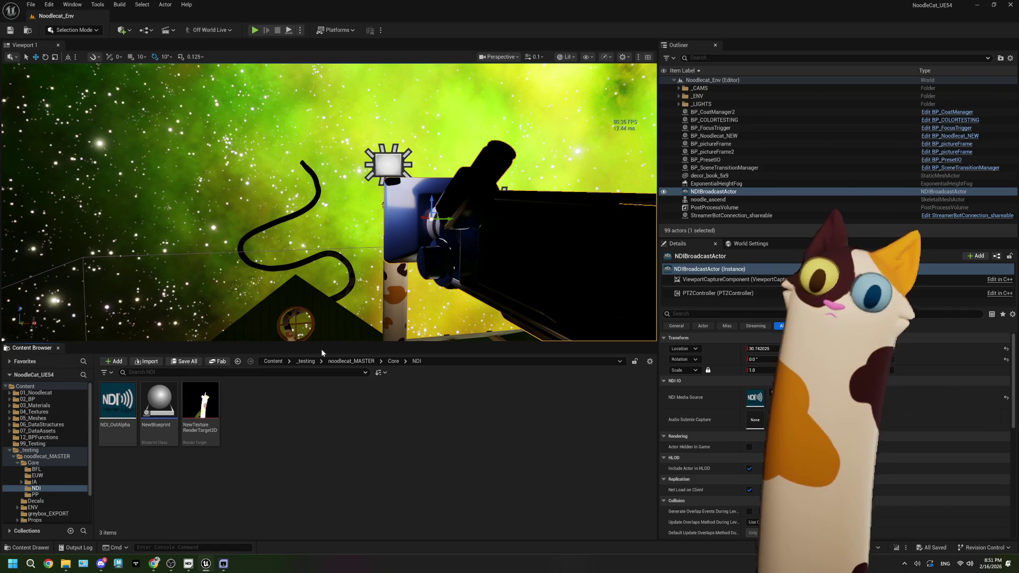
pyautogui.scroll(-1, 42, 469)
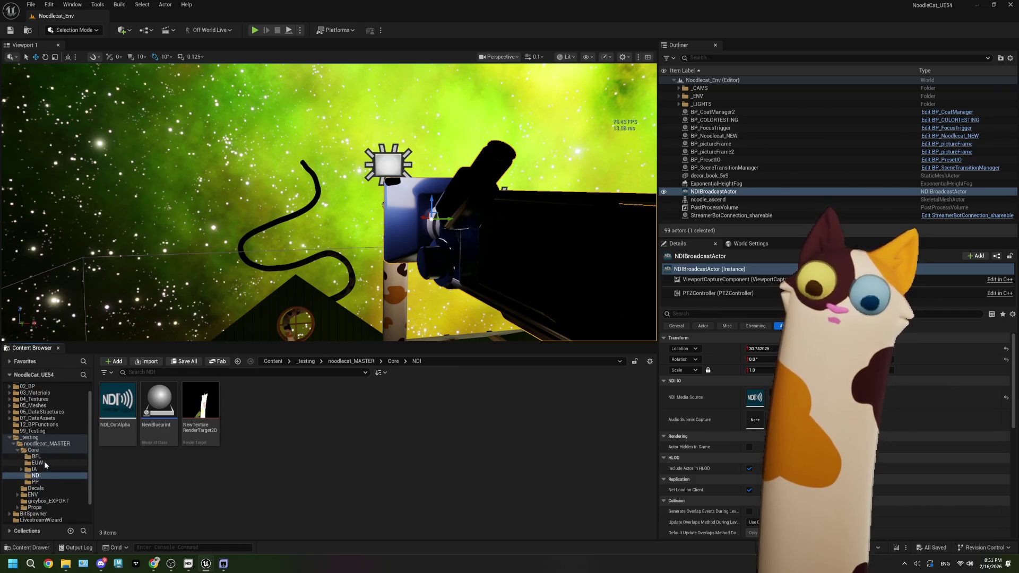
# Browse the BFL and Core folders, briefly reopening and closing the asset editor
pyautogui.click(47, 457)
pyautogui.click(33, 450)
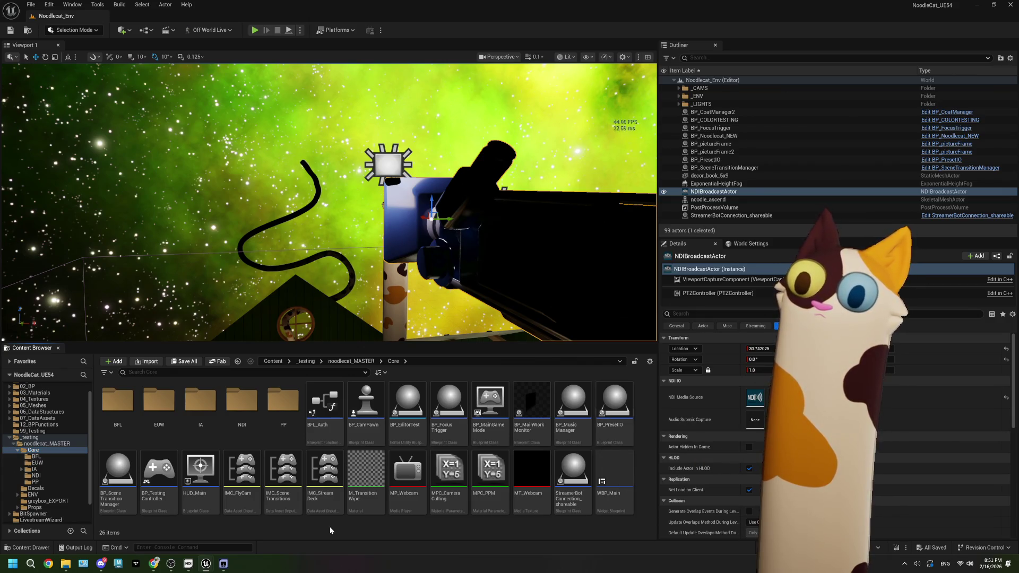
pyautogui.moveTo(206, 564)
pyautogui.click(207, 514)
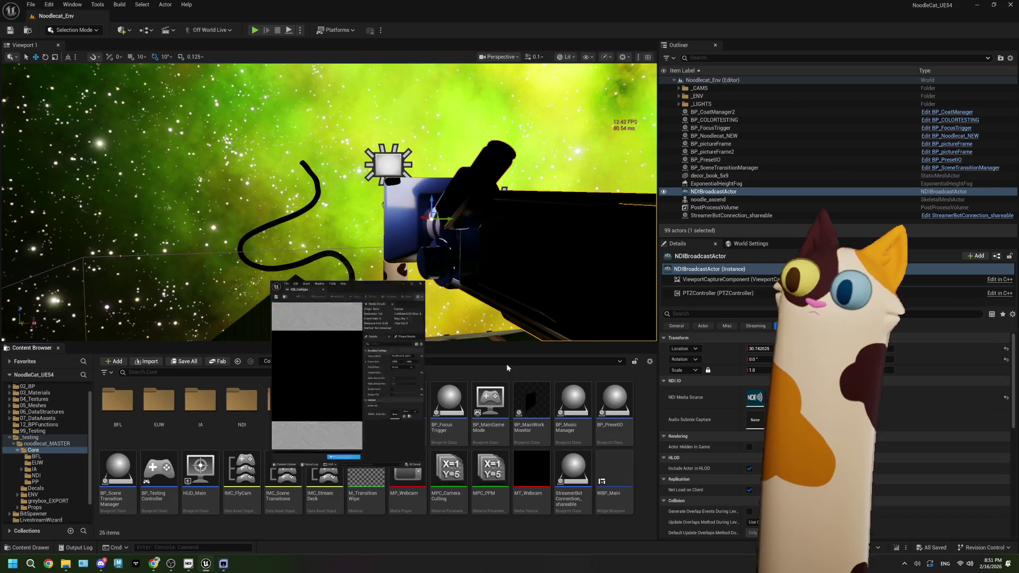
pyautogui.click(667, 29)
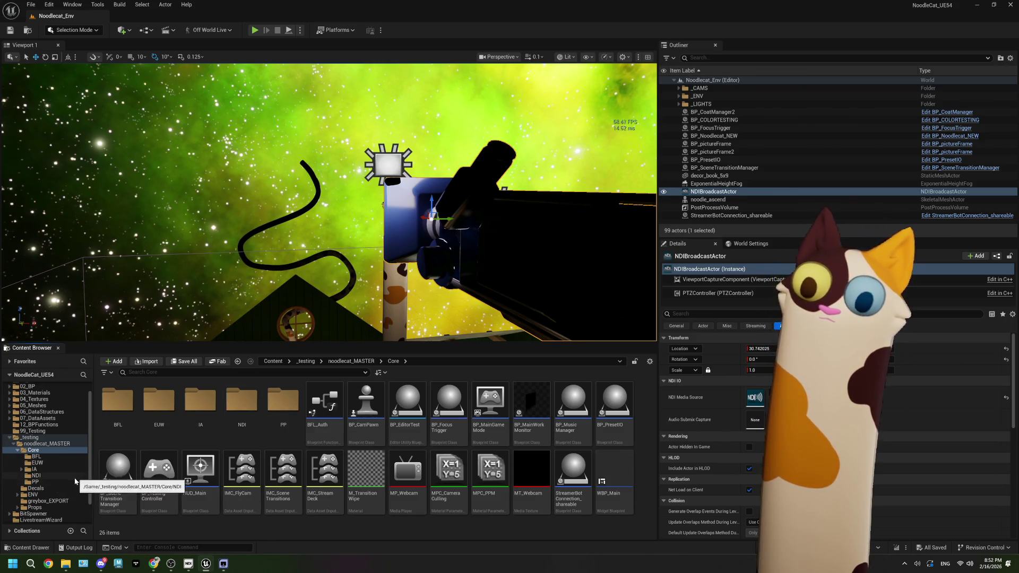
# Select the NDI folder and bring the NDI monitor's live cat preview forward
pyautogui.click(68, 476)
pyautogui.click(206, 494)
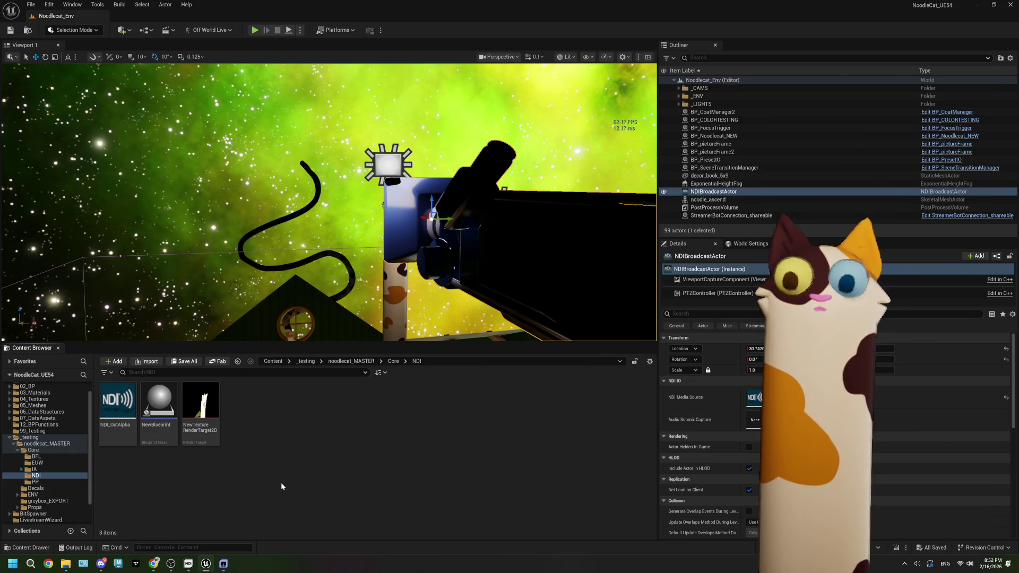
pyautogui.click(223, 565)
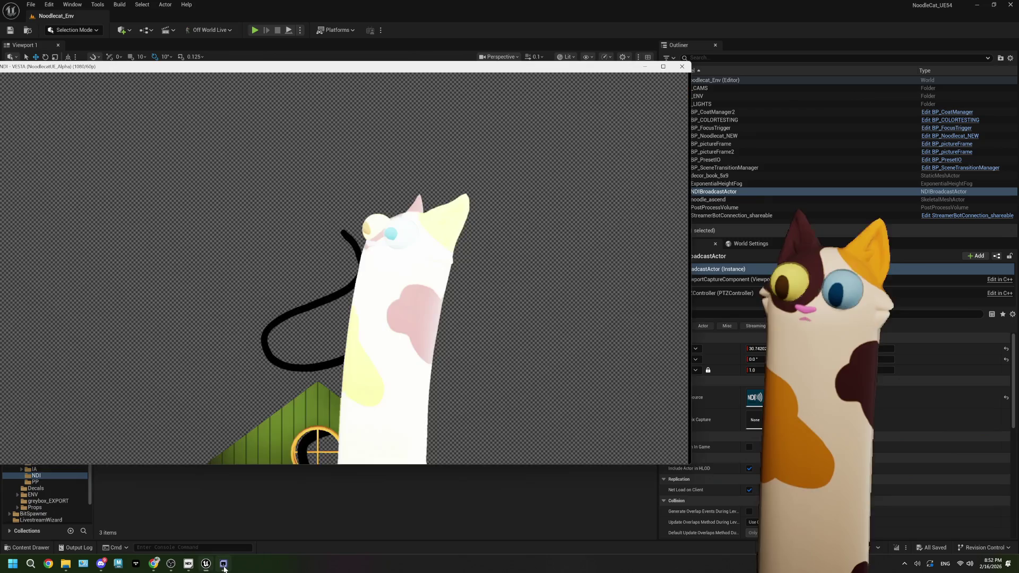
# Put the NDI monitor behind the Unreal editor and open the Window menu
pyautogui.click(372, 497)
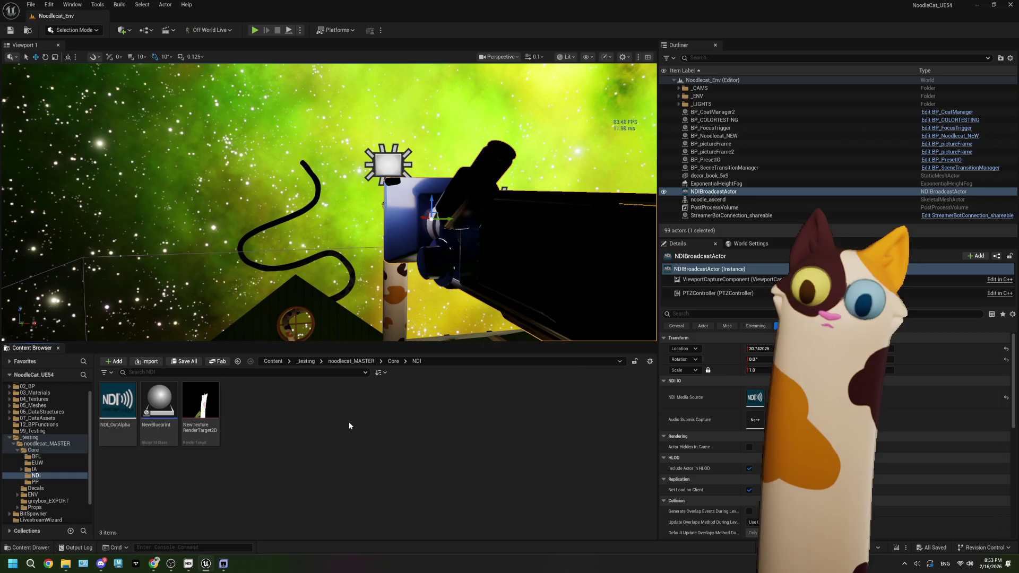
pyautogui.click(72, 5)
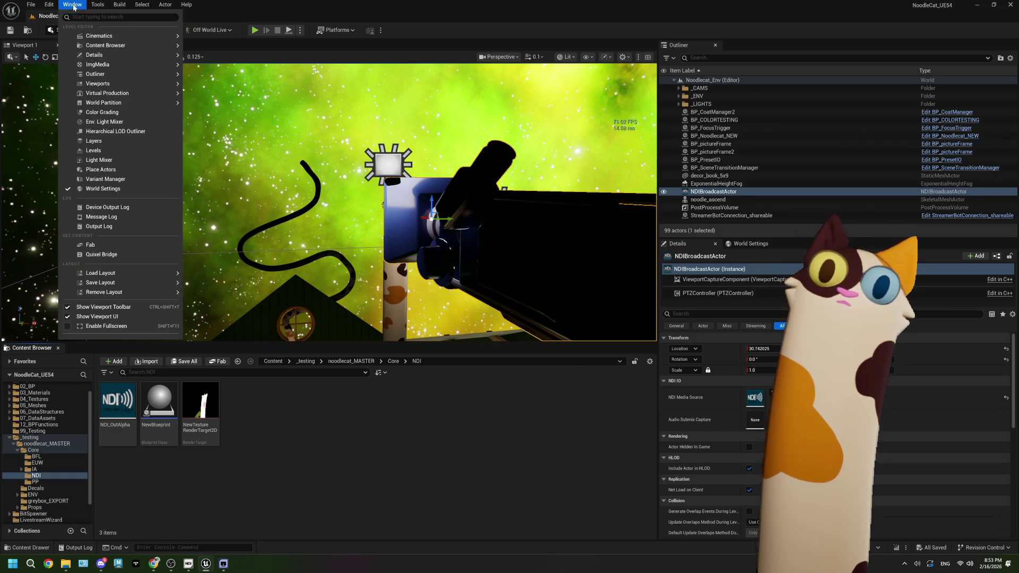
# Dismiss the Window menu and open Edit > Plugins
pyautogui.moveTo(49, 6)
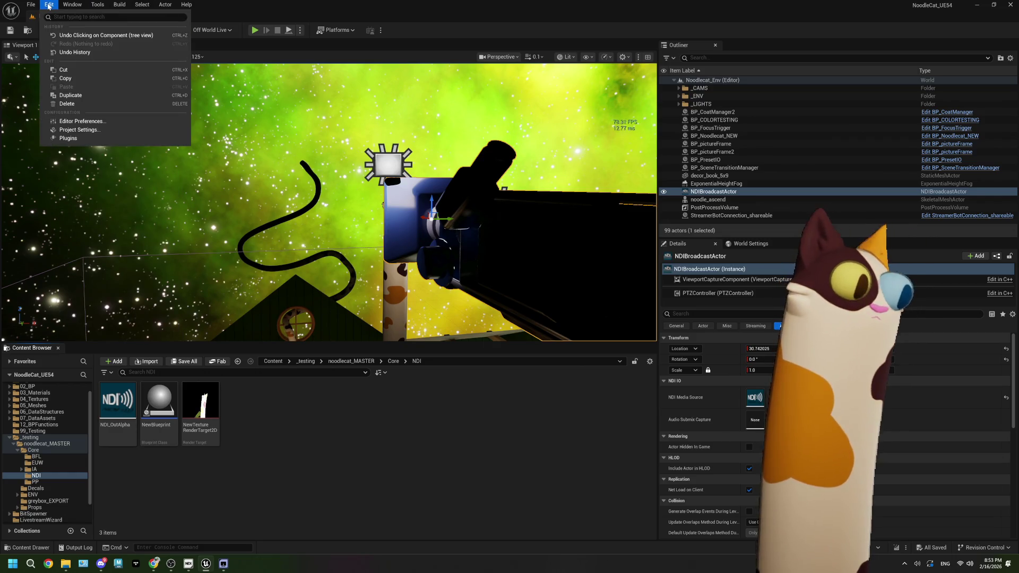
pyautogui.click(246, 389)
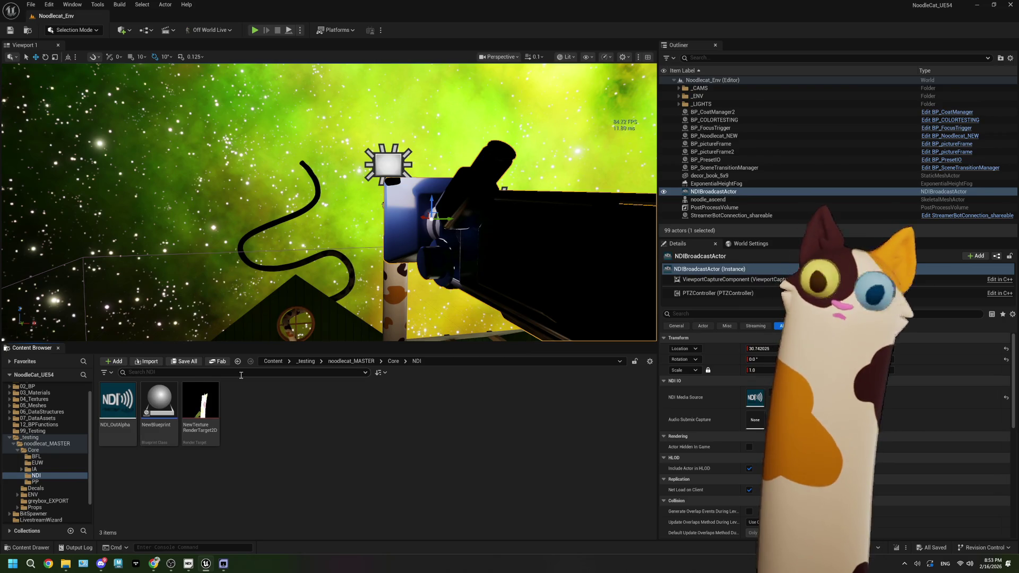
pyautogui.click(49, 4)
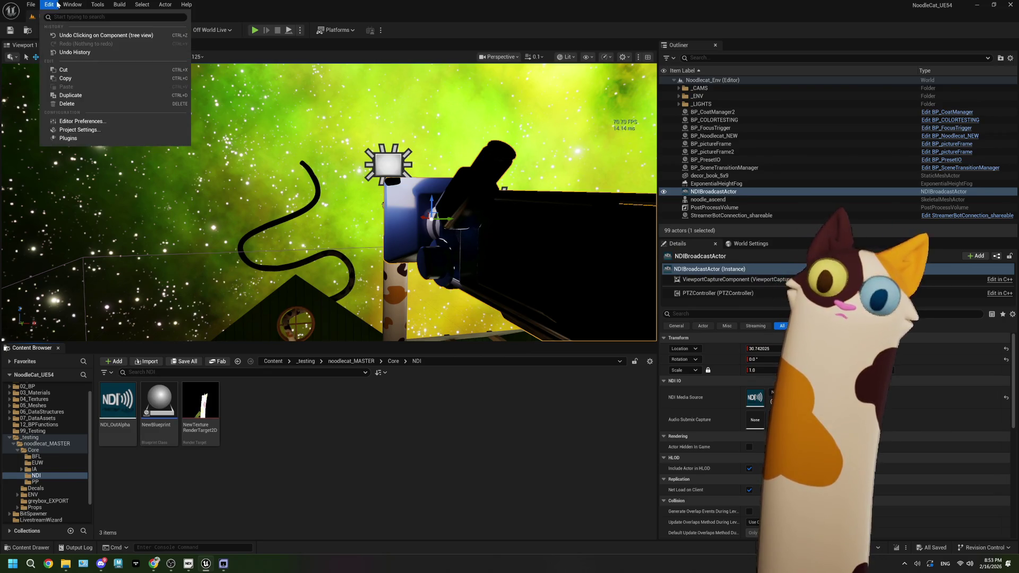
pyautogui.click(69, 129)
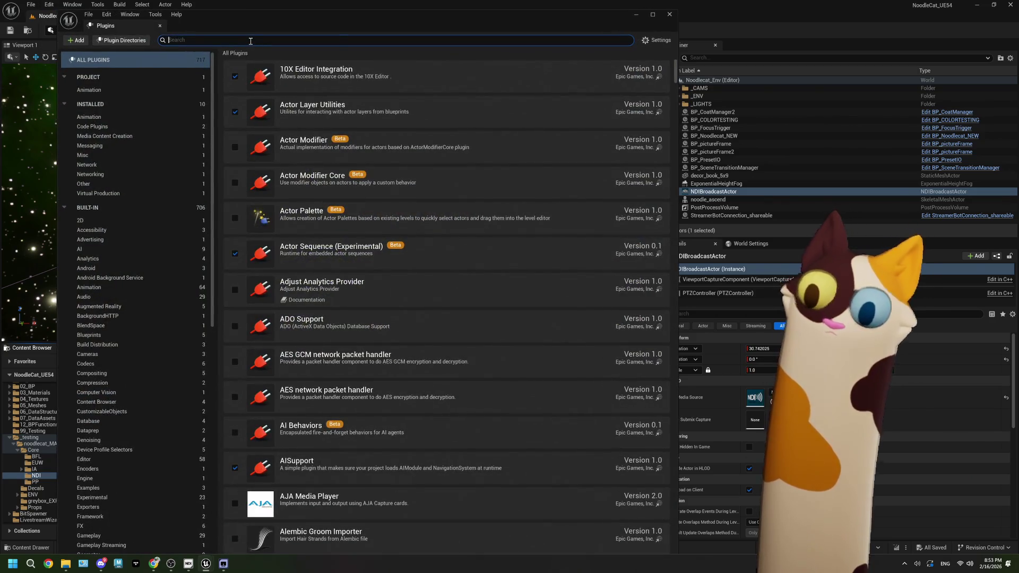
# Search the plugins for 'ndi' and open the NDI IO Plugin's properties
pyautogui.write('Ndi')
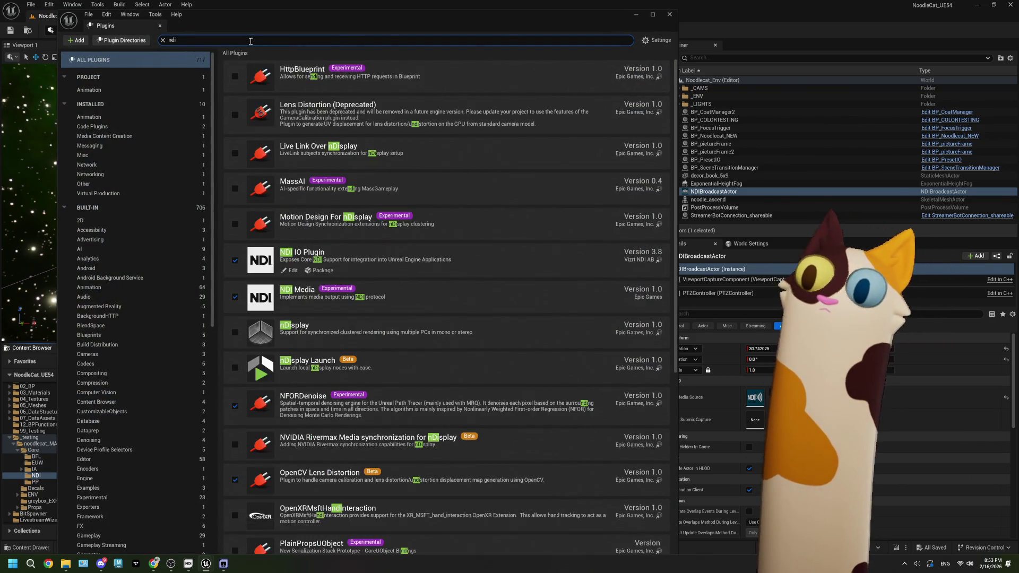
pyautogui.click(404, 263)
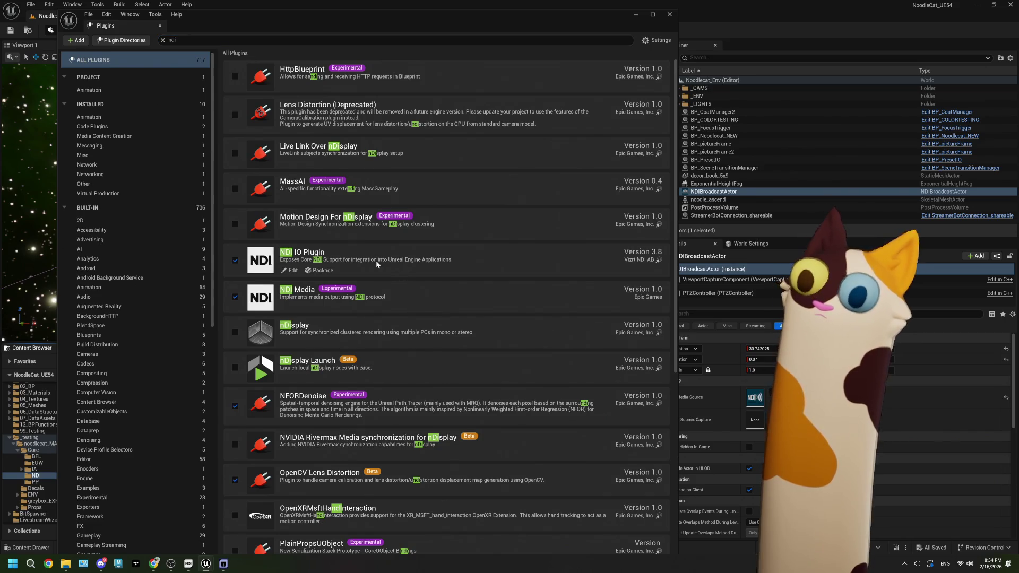
pyautogui.click(292, 272)
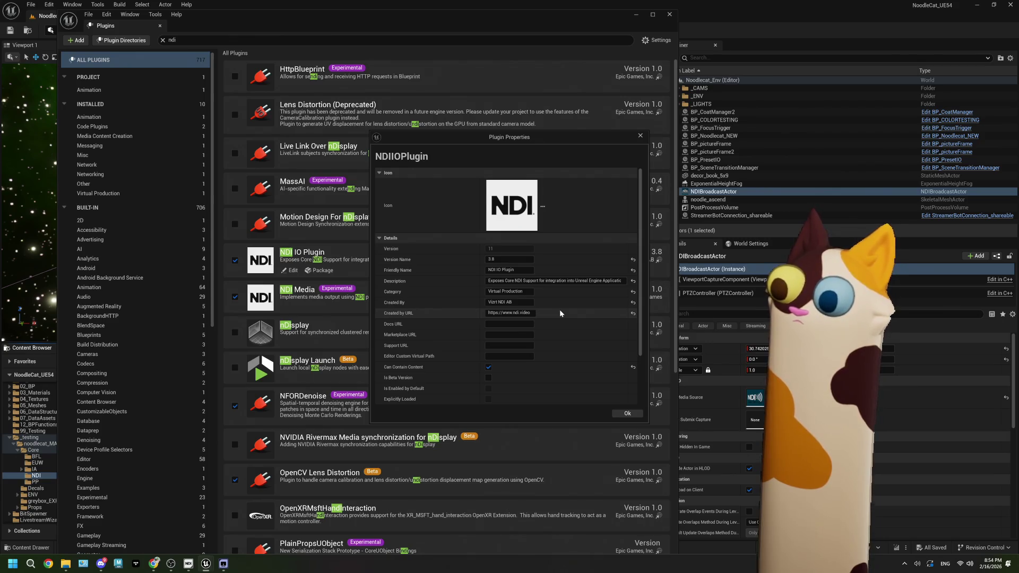
# Review the NDI IO Plugin's dependencies, close its properties, and minimize the Plugins window
pyautogui.scroll(-2, 560, 312)
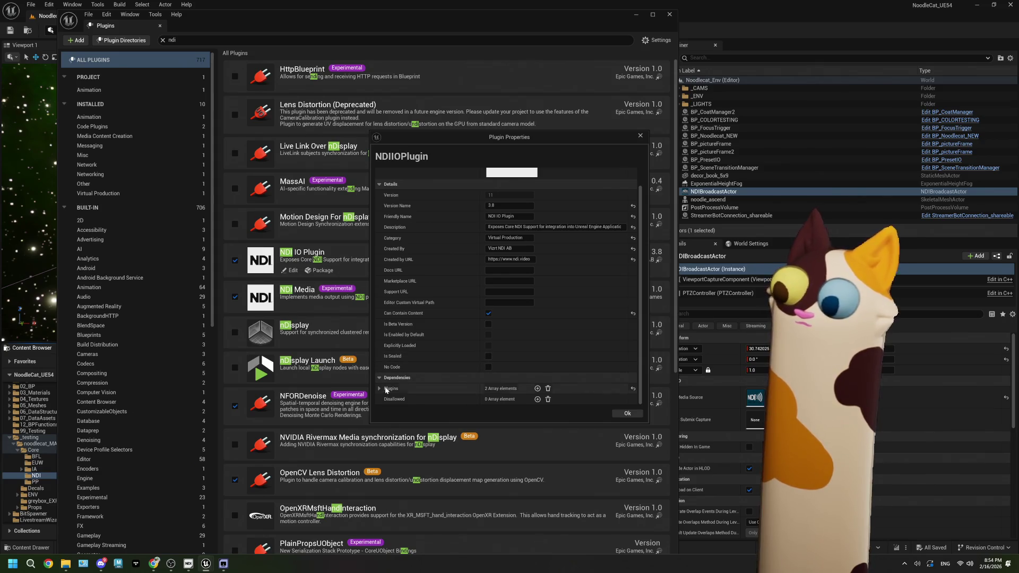
pyautogui.scroll(-1, 379, 392)
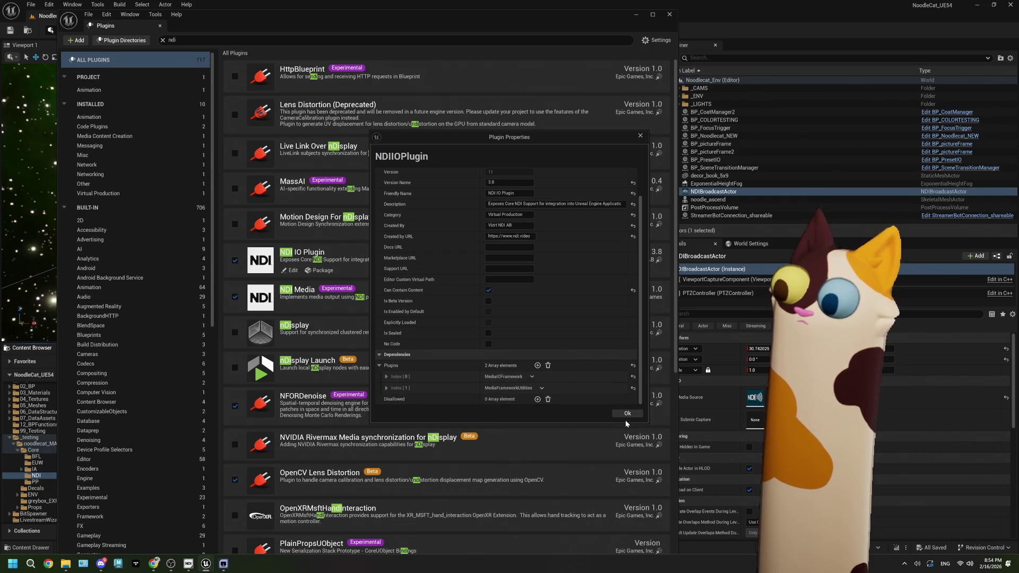
pyautogui.scroll(3, 583, 365)
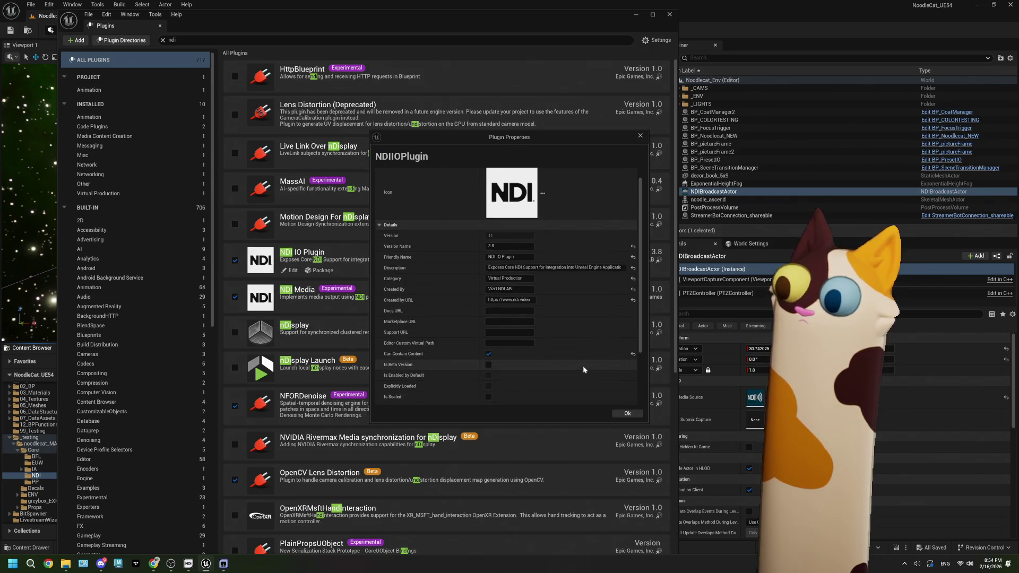
pyautogui.click(625, 413)
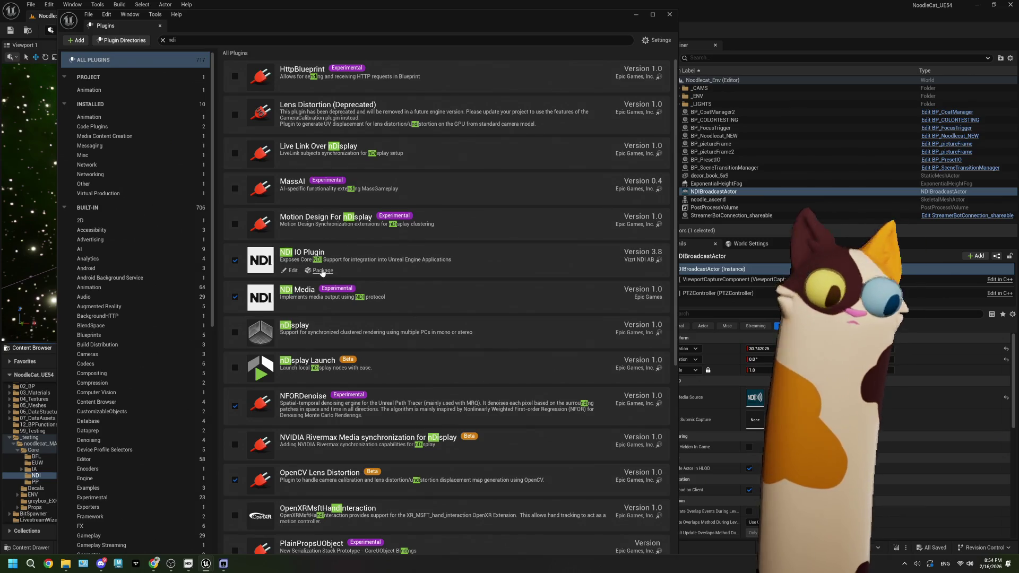
pyautogui.click(637, 15)
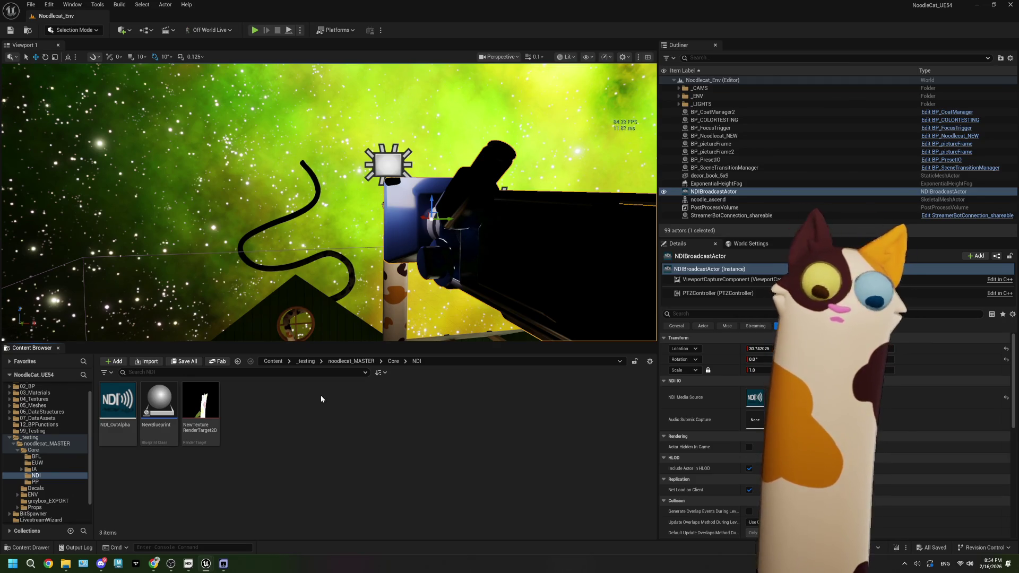
# Start playing the level, then snap Unreal to the right half beside OBS Studio
pyautogui.click(171, 564)
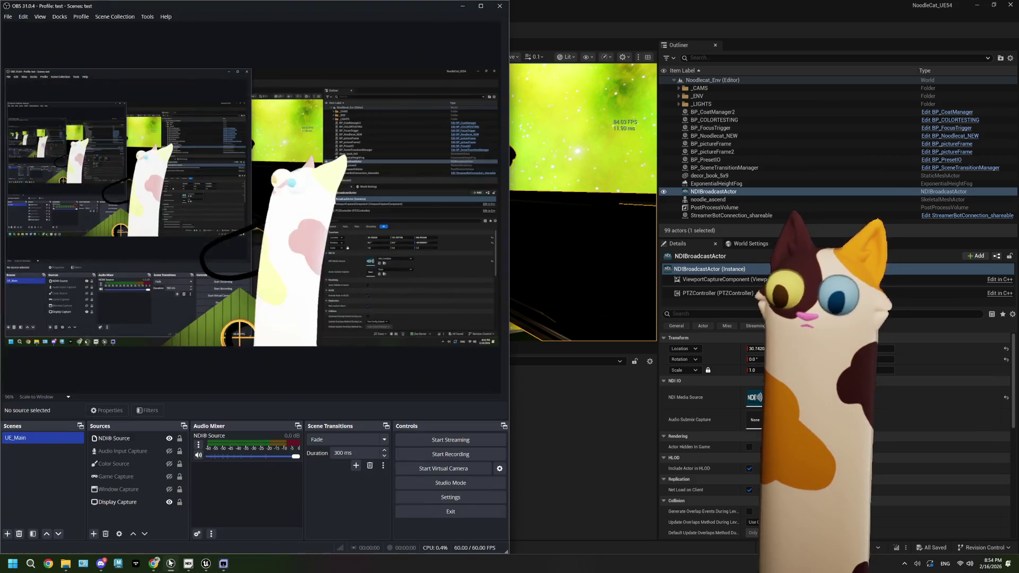
pyautogui.click(559, 457)
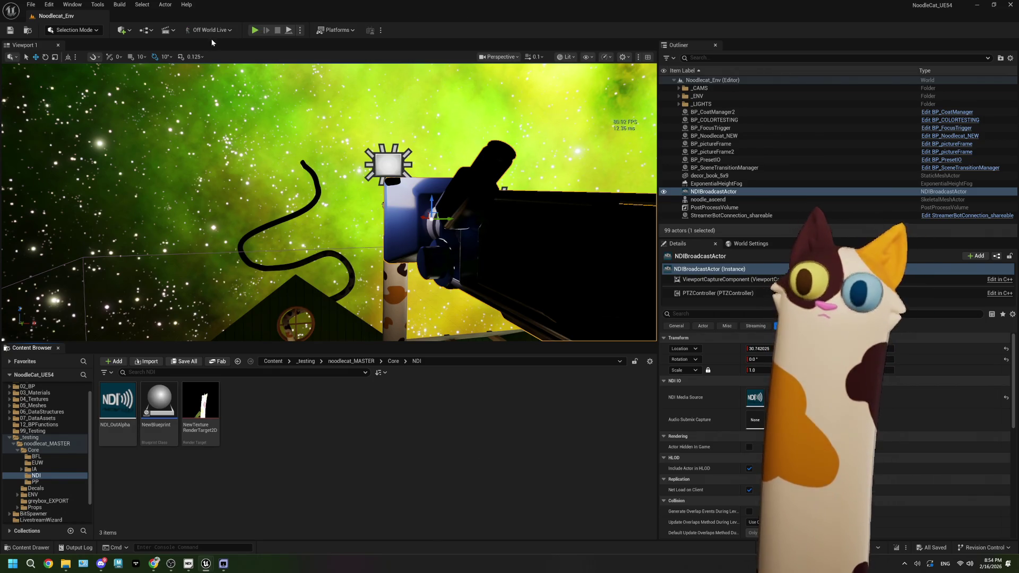
pyautogui.click(253, 31)
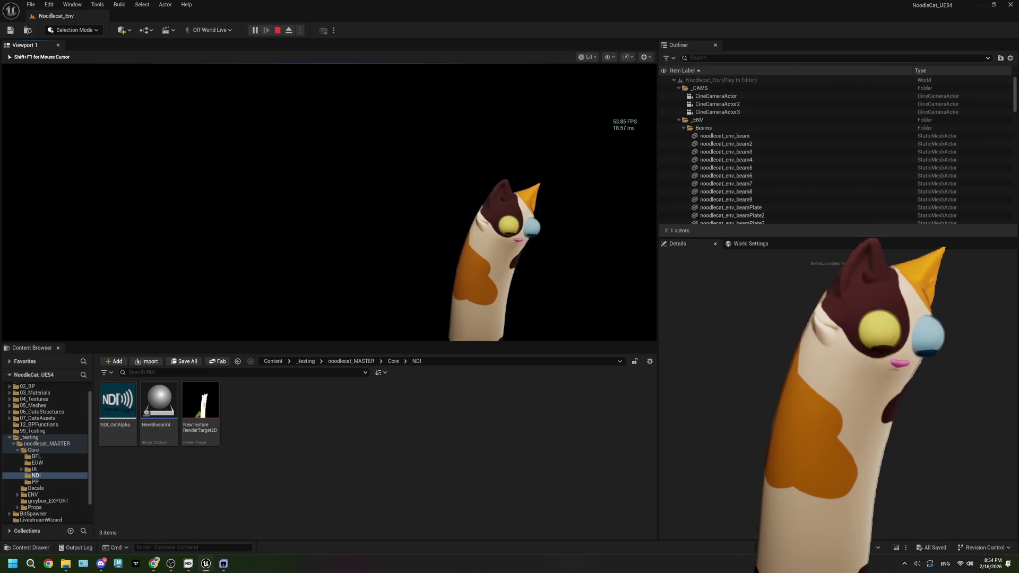
pyautogui.hotkey('shift', 'F1')
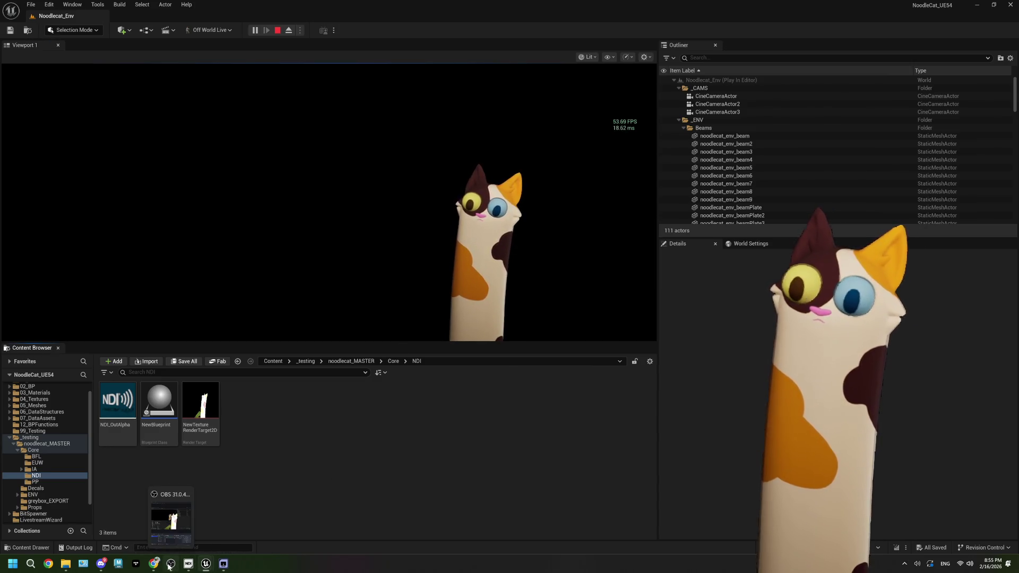
pyautogui.click(171, 563)
pyautogui.moveTo(614, 14); pyautogui.dragTo(1016, 186)
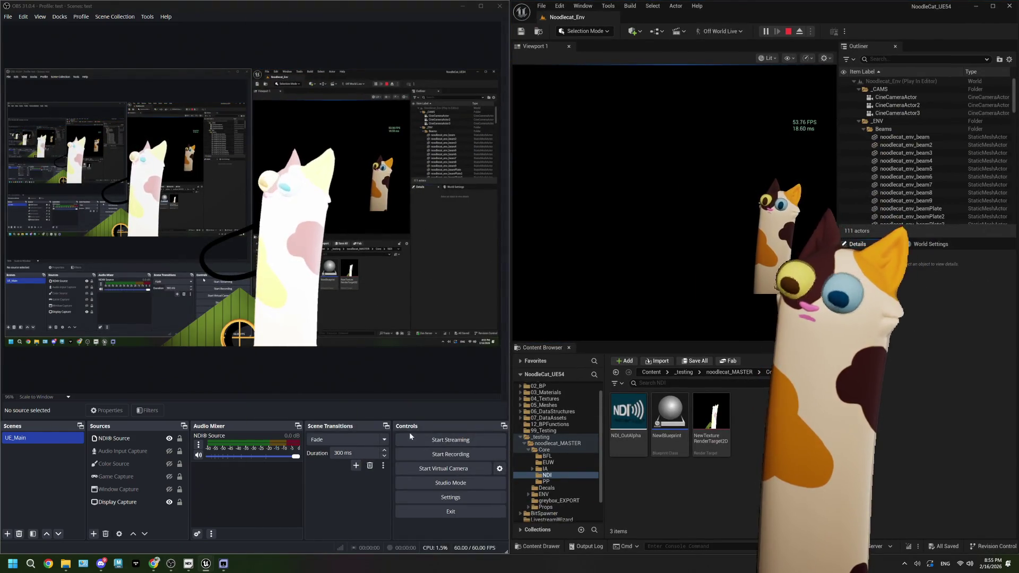
# Hide the Display Capture and show the Color Source in the OBS preview
pyautogui.click(166, 504)
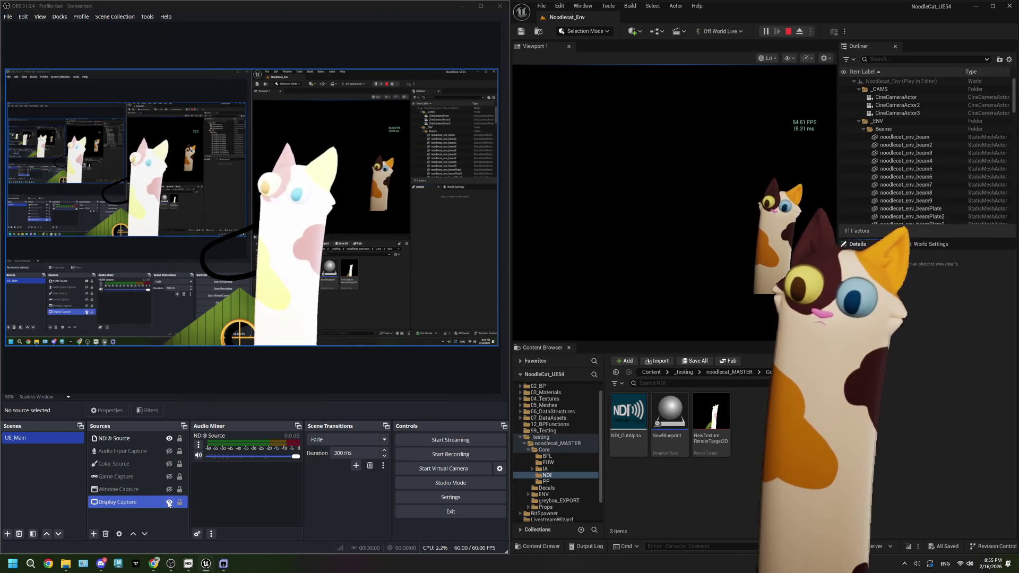
pyautogui.click(168, 502)
pyautogui.click(169, 464)
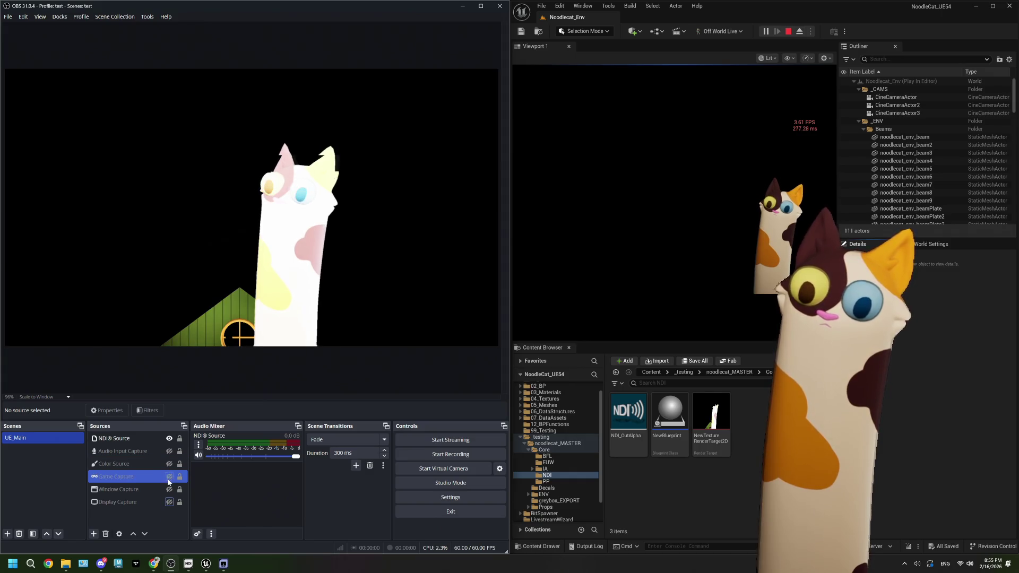
pyautogui.click(133, 464)
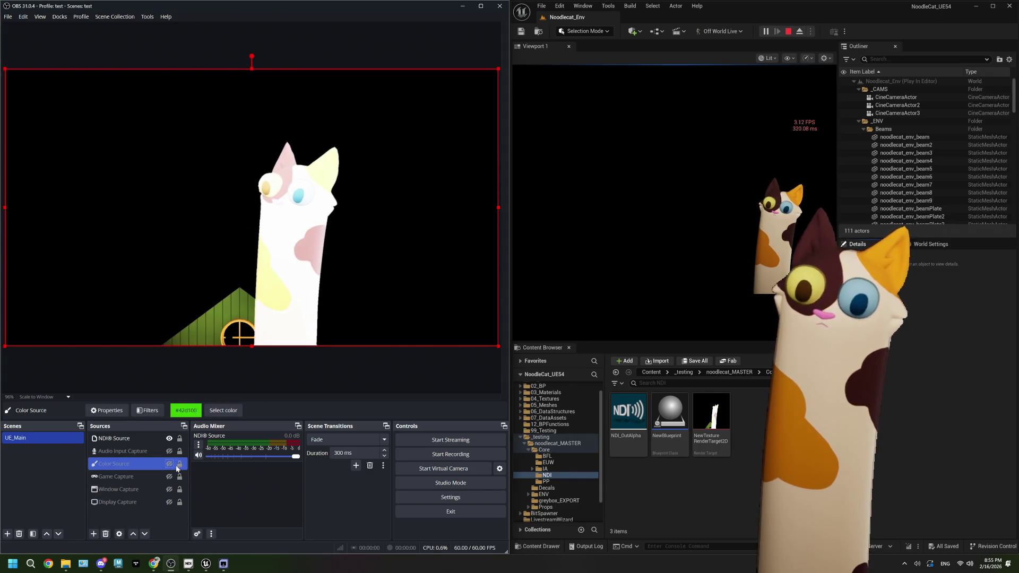
pyautogui.click(169, 464)
# Try white, #ffff7f and #00ff00 for the Color Source, keep #00ff00, then hide it
pyautogui.click(223, 411)
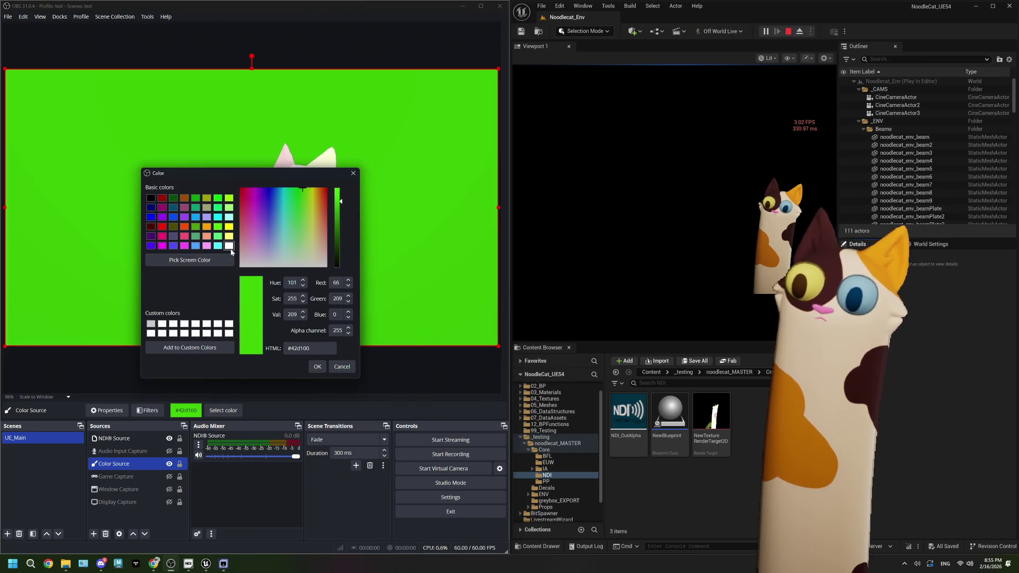
pyautogui.click(229, 246)
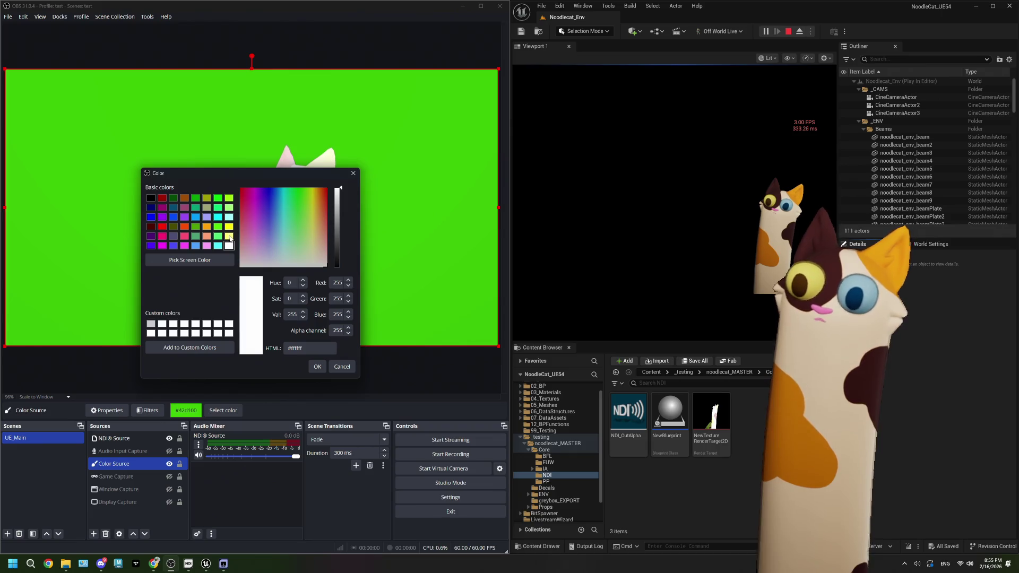
pyautogui.click(229, 236)
pyautogui.click(317, 366)
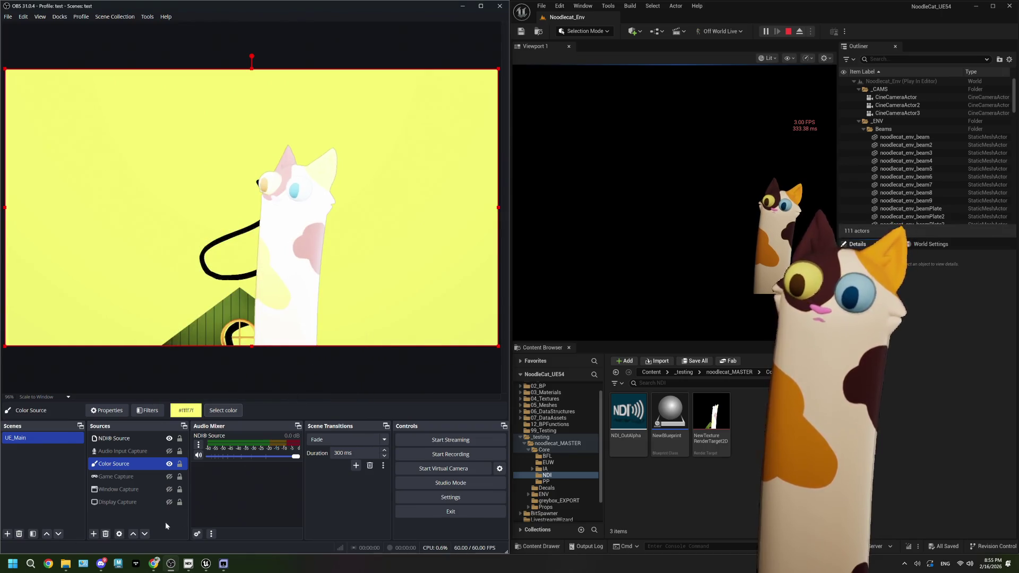
pyautogui.click(223, 411)
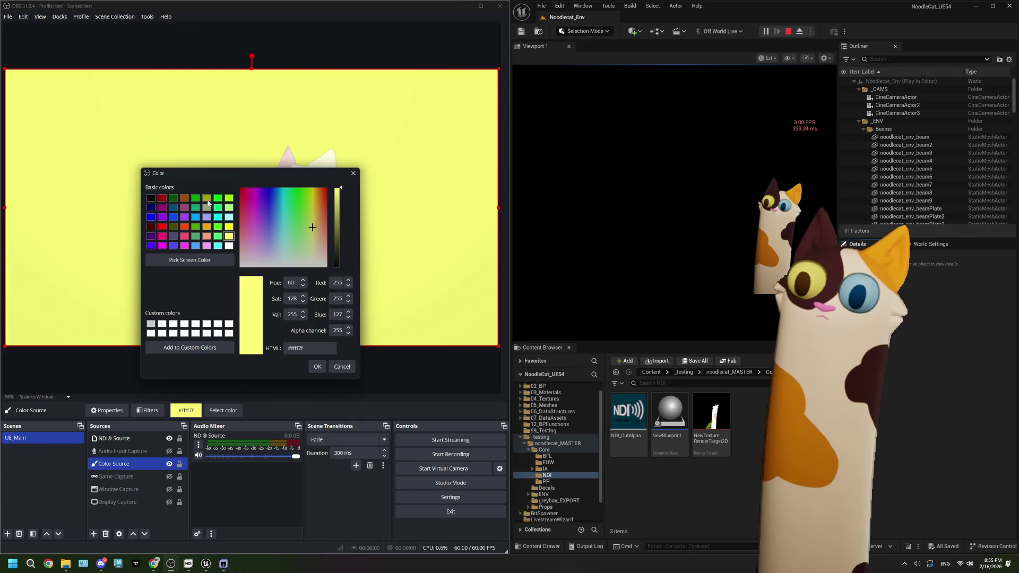
pyautogui.click(217, 198)
pyautogui.click(318, 366)
pyautogui.click(169, 464)
# Show the Display Capture source again in the OBS preview
pyautogui.click(170, 502)
pyautogui.click(377, 380)
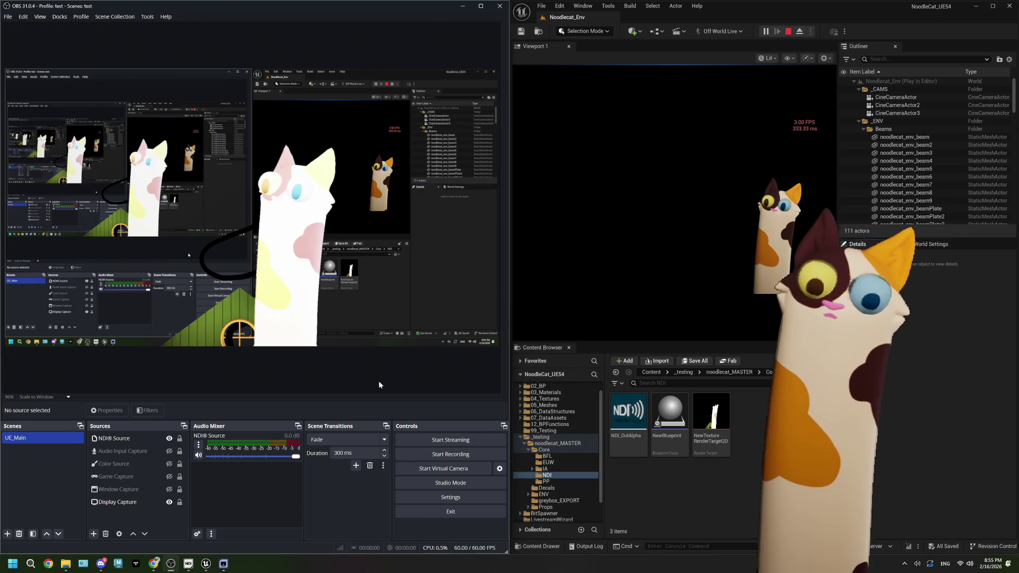
pyautogui.click(921, 430)
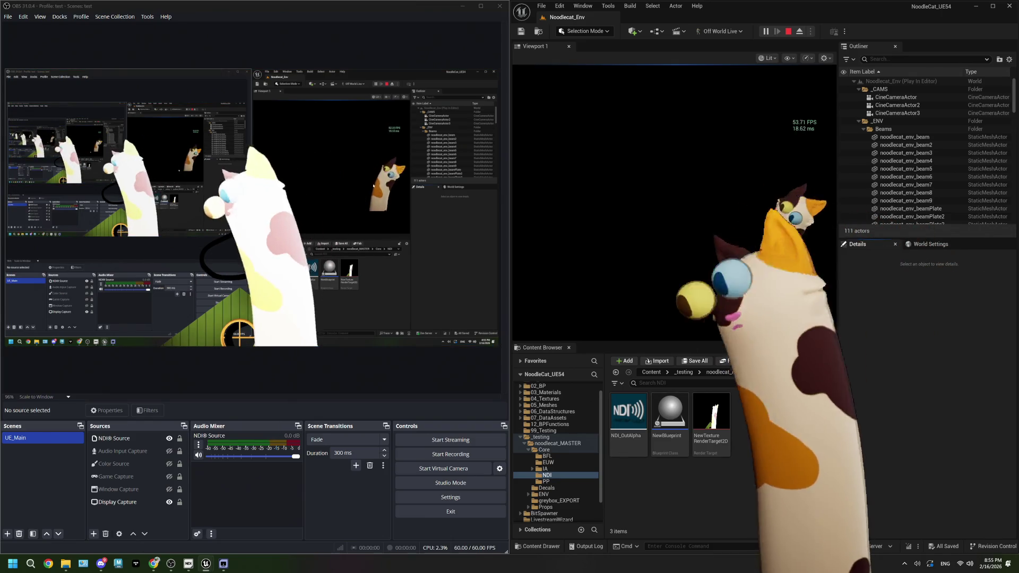
# Restart Unreal's play session after closing the Message Log, free the mouse, and maximize OBS
pyautogui.click(789, 31)
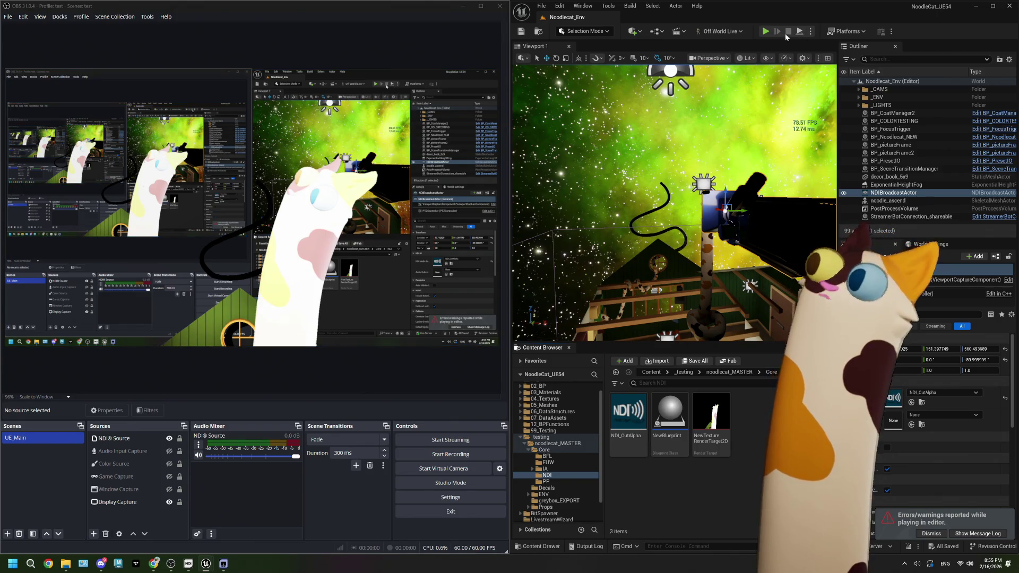
pyautogui.click(768, 31)
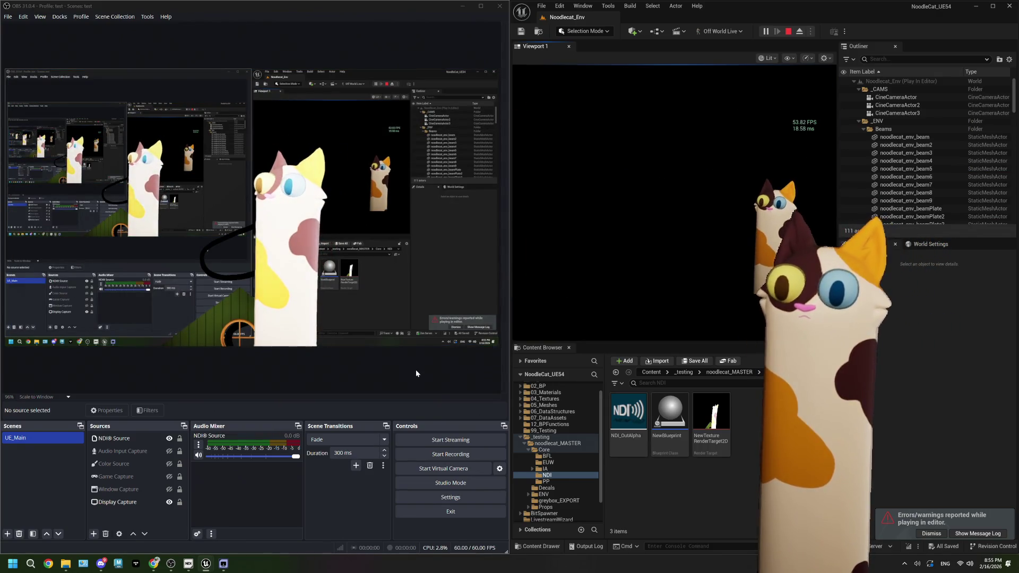
pyautogui.click(788, 31)
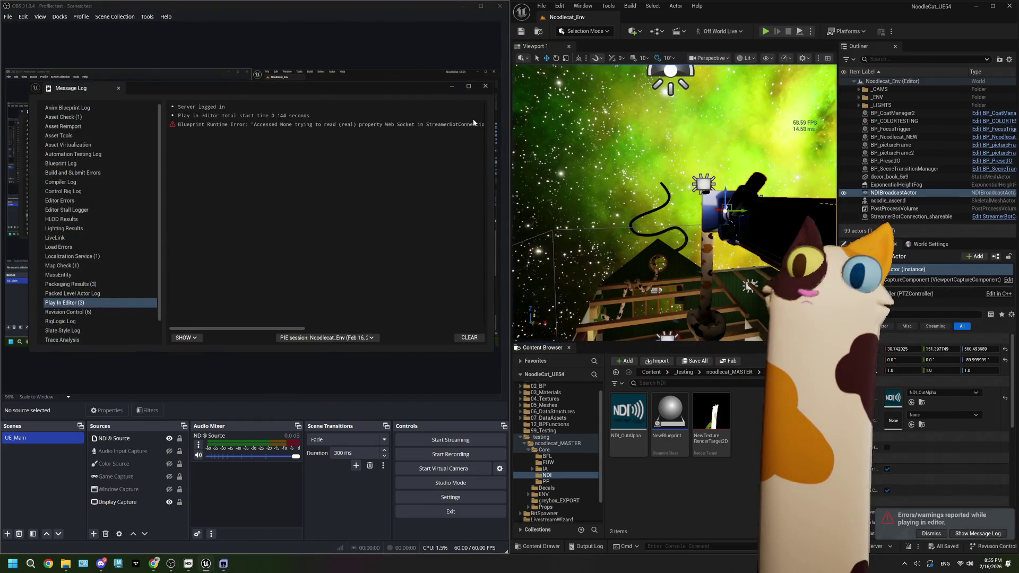
pyautogui.click(486, 88)
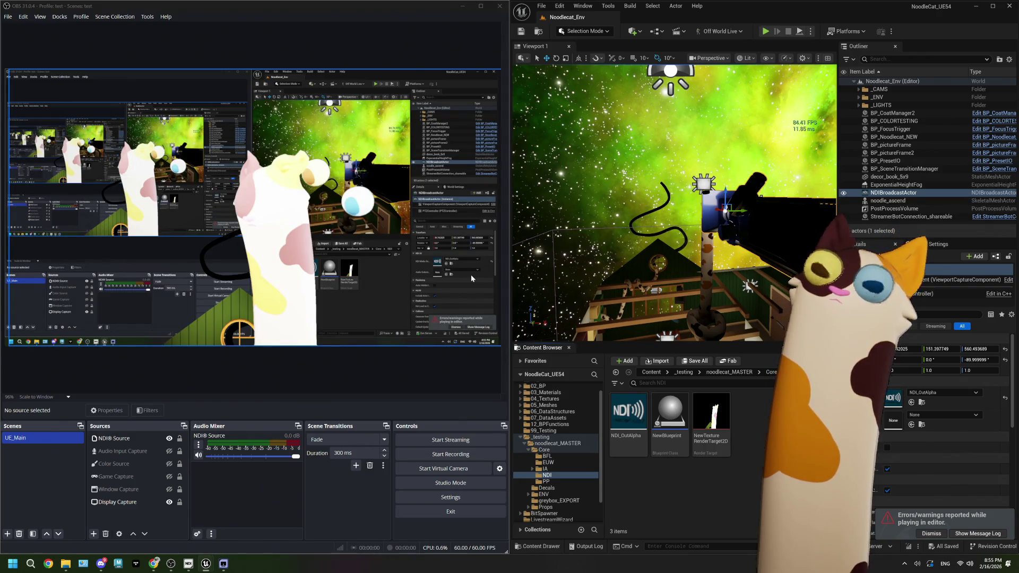
pyautogui.click(766, 32)
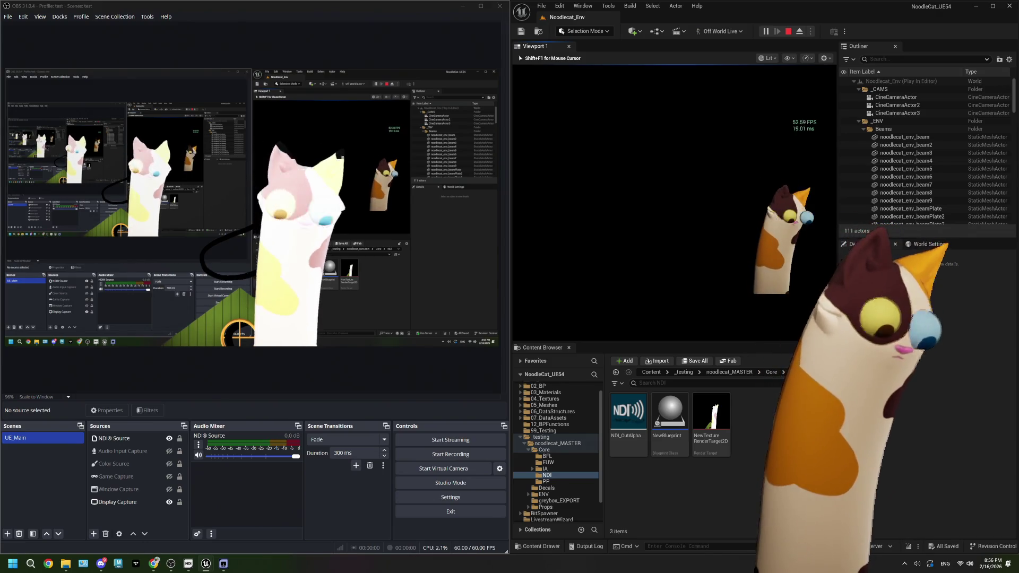
pyautogui.hotkey('shift', 'F1')
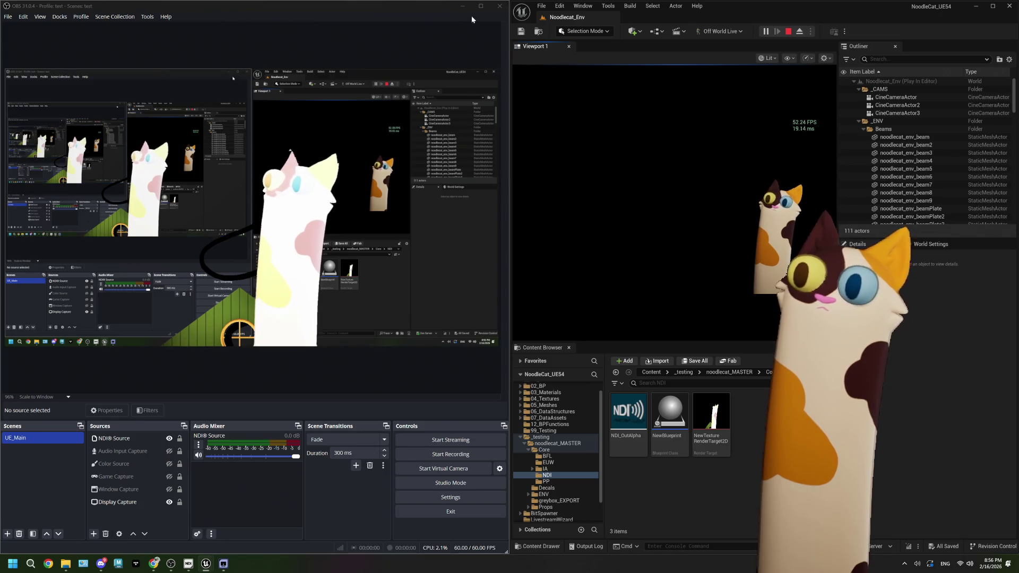
pyautogui.click(477, 10)
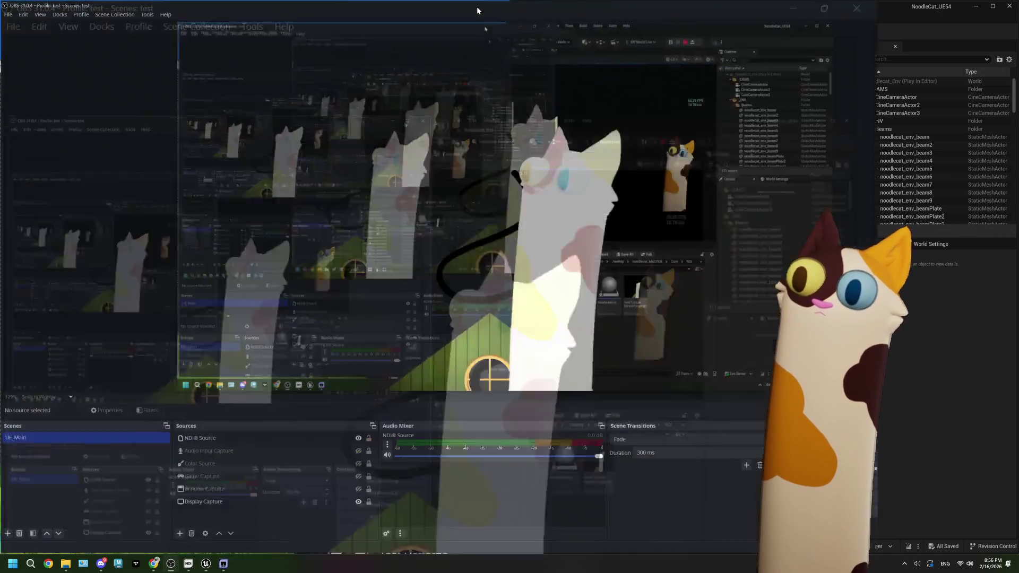
# Un-maximize OBS and shift it left, then stop Unreal's play session and maximize the editor
pyautogui.moveTo(702, 7)
pyautogui.mouseDown()
pyautogui.moveTo(553, 36)
pyautogui.moveTo(264, 43)
pyautogui.mouseUp()
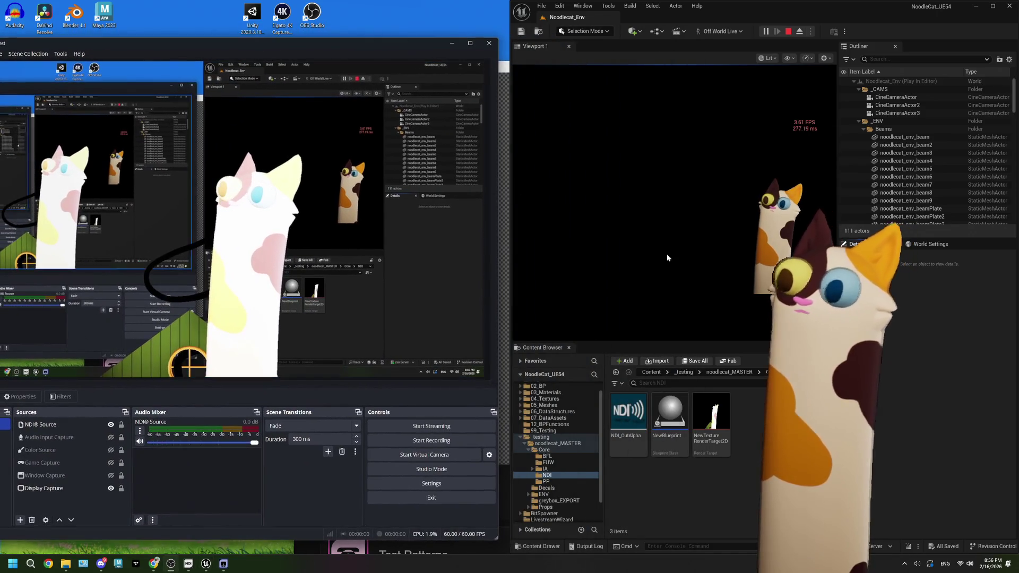
pyautogui.click(667, 258)
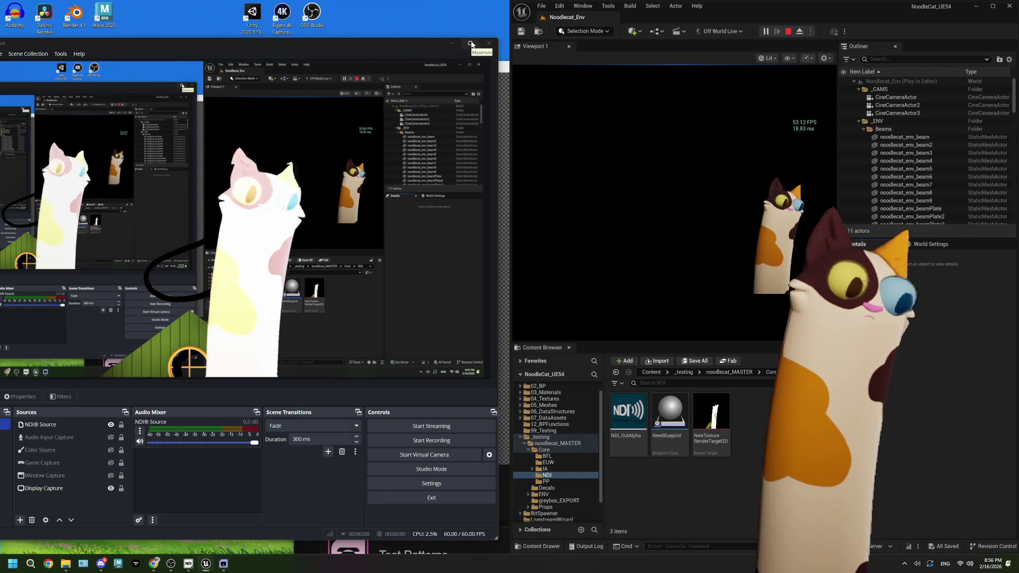
pyautogui.press('Escape')
pyautogui.click(993, 6)
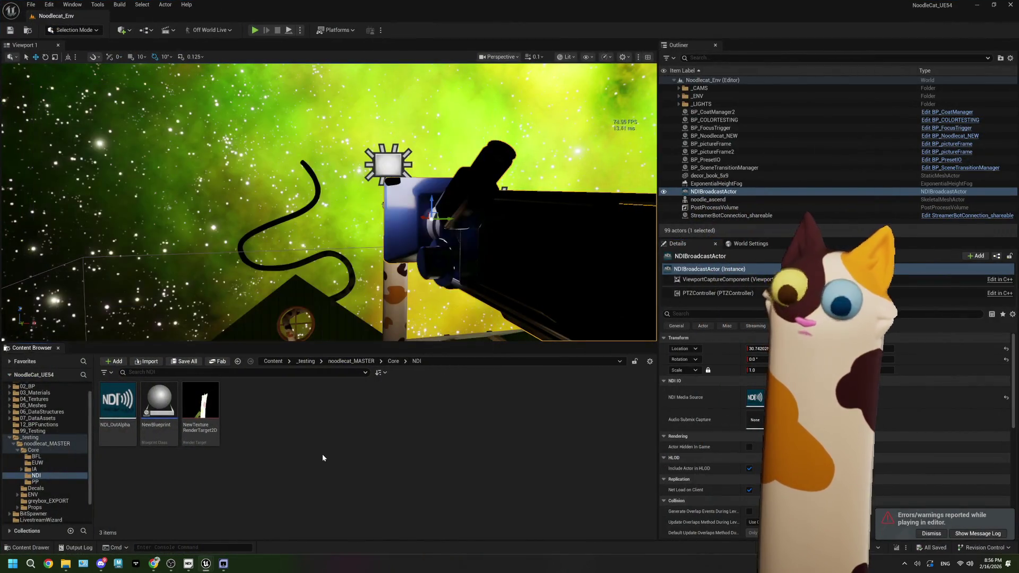
# Open the 1920x1080 NewTextureRenderTarget2D render target full screen to inspect it, then close it
pyautogui.doubleClick(201, 406)
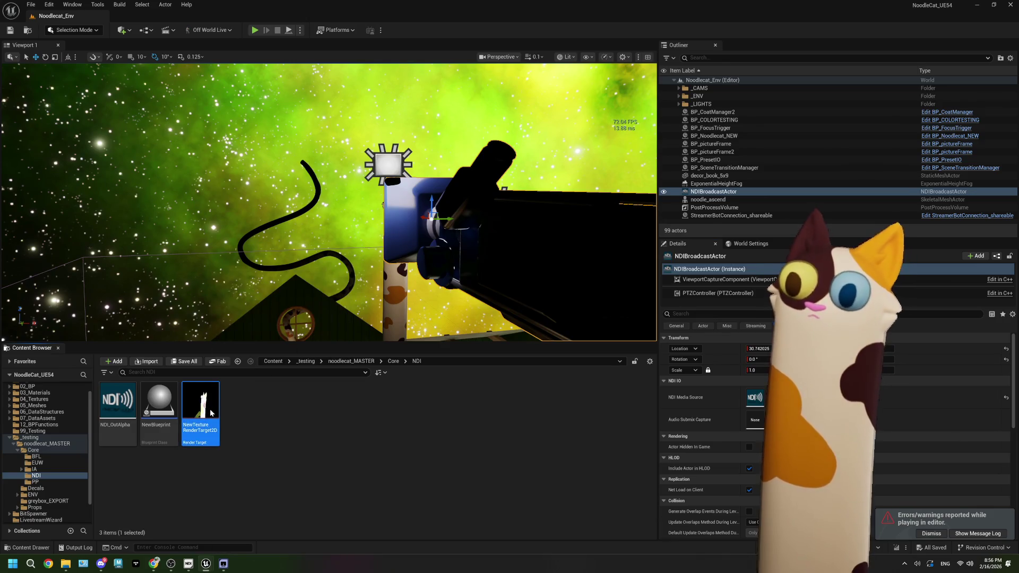
pyautogui.click(650, 26)
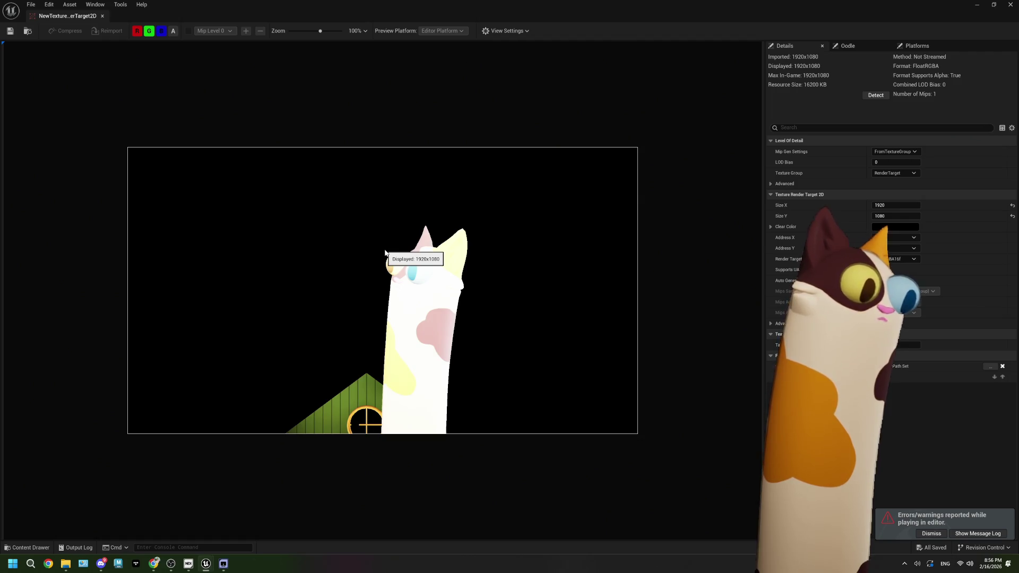
pyautogui.click(1011, 6)
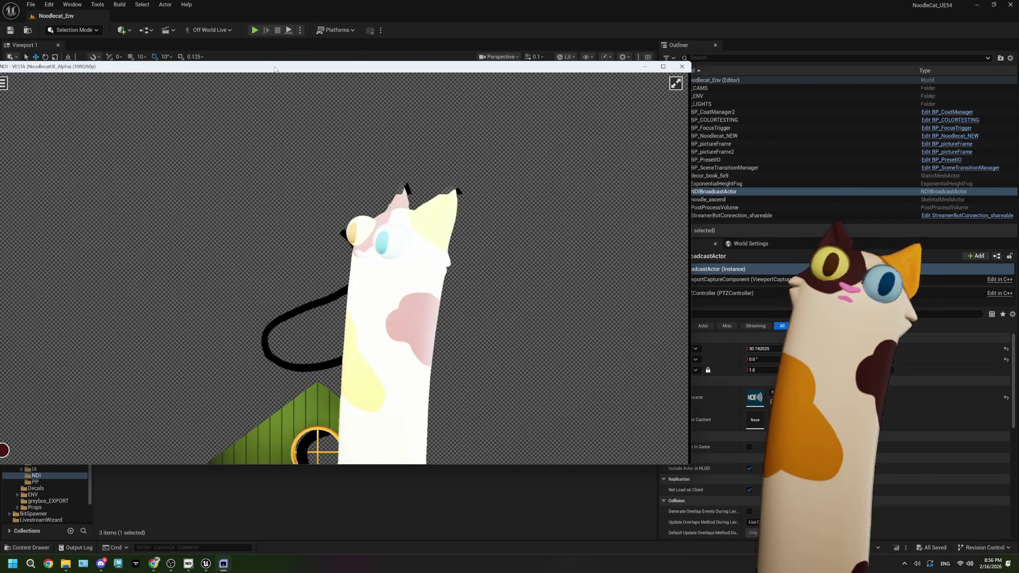
# Reposition the NDI monitor, check its settings, and open the NDI Tools launcher fully in view
pyautogui.moveTo(274, 69); pyautogui.dragTo(357, 63)
pyautogui.click(90, 77)
pyautogui.moveTo(131, 99)
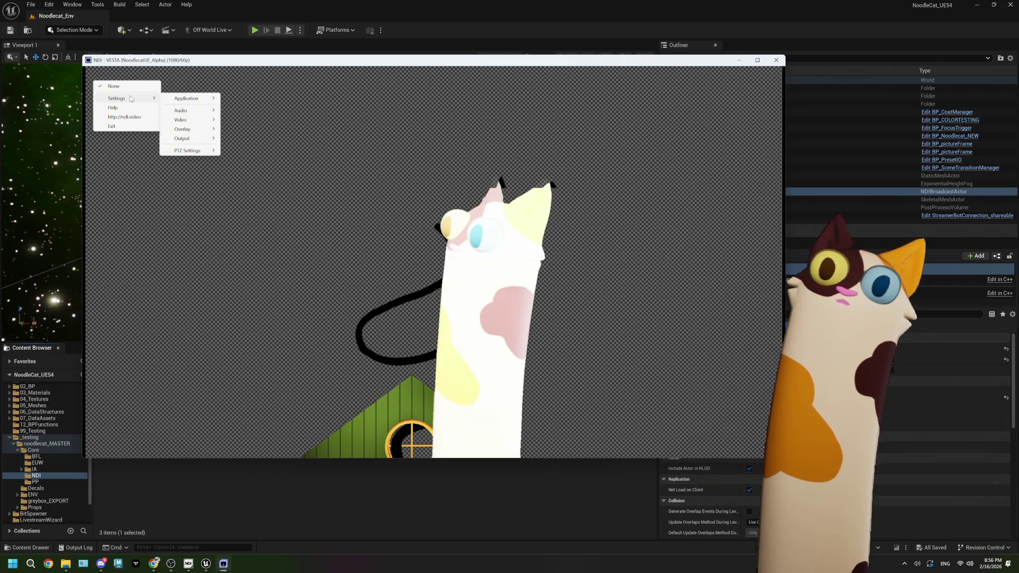
pyautogui.moveTo(182, 101)
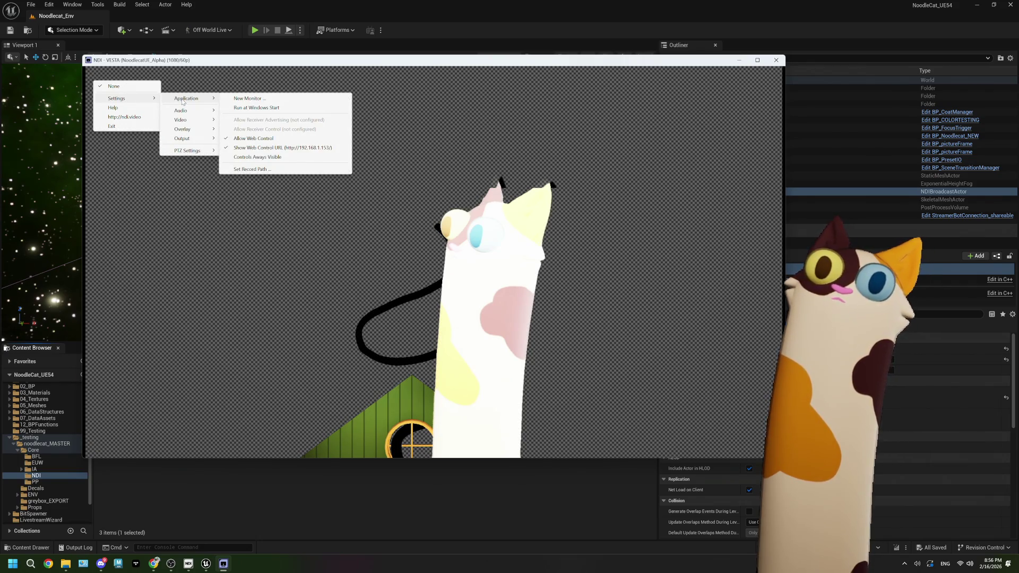
pyautogui.moveTo(186, 121)
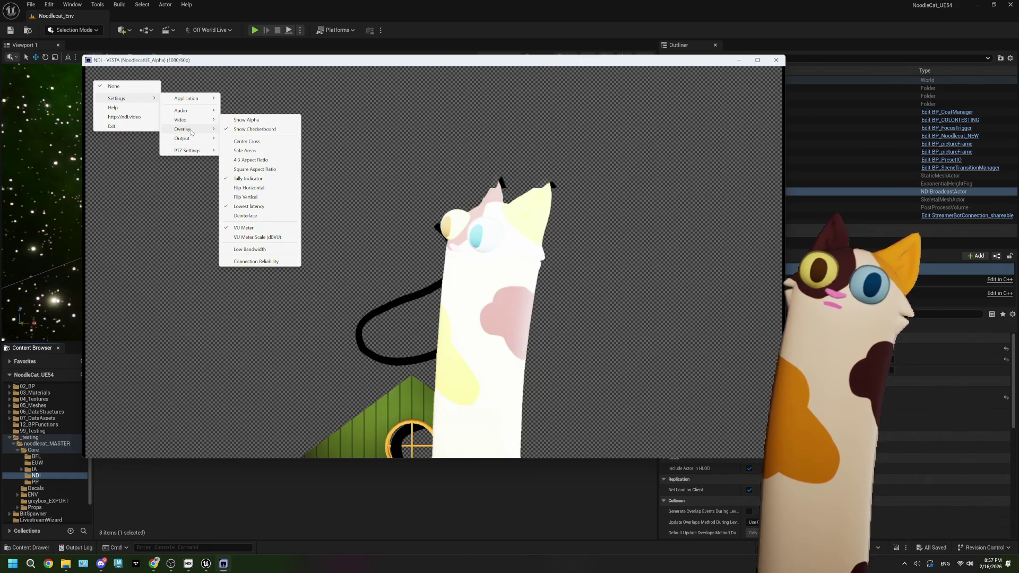
pyautogui.moveTo(191, 133)
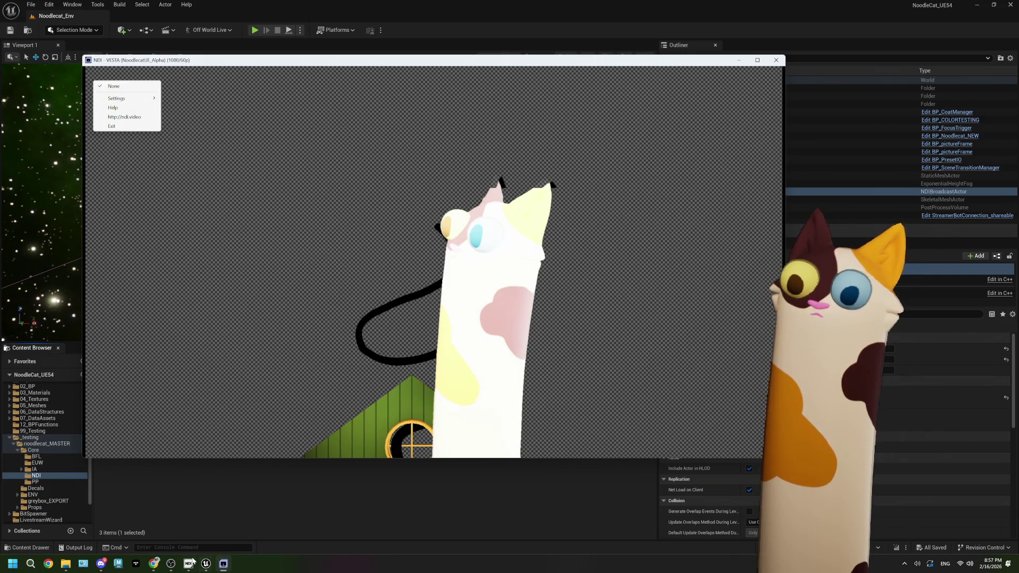
pyautogui.click(190, 562)
pyautogui.moveTo(716, 395)
pyautogui.mouseDown()
pyautogui.moveTo(541, 198)
pyautogui.moveTo(522, 141)
pyautogui.moveTo(677, 375)
pyautogui.moveTo(722, 500)
pyautogui.mouseUp()
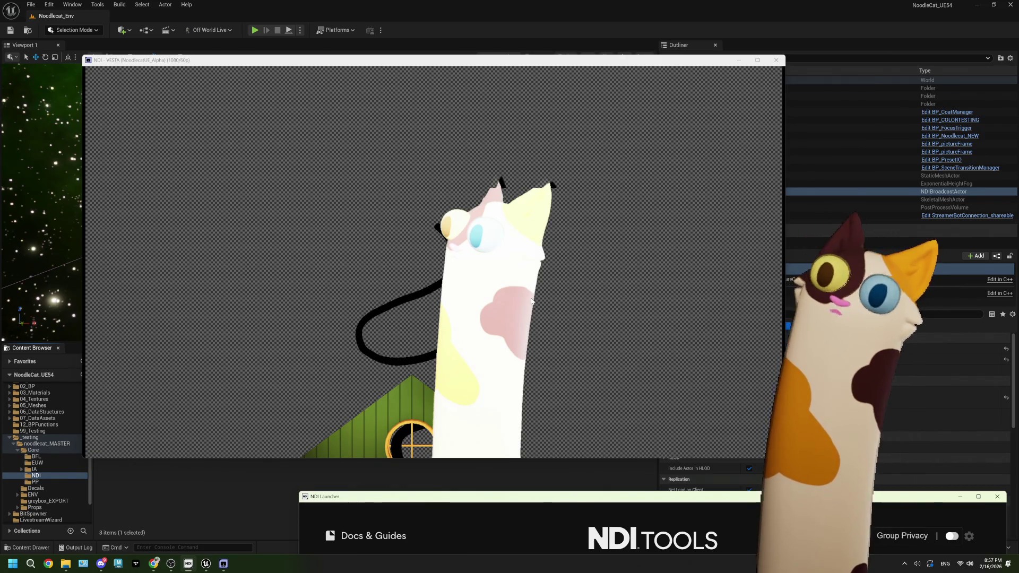
# Browse the NDI Studio Monitor's Settings > Video and Output menus without changing anything
pyautogui.moveTo(263, 357)
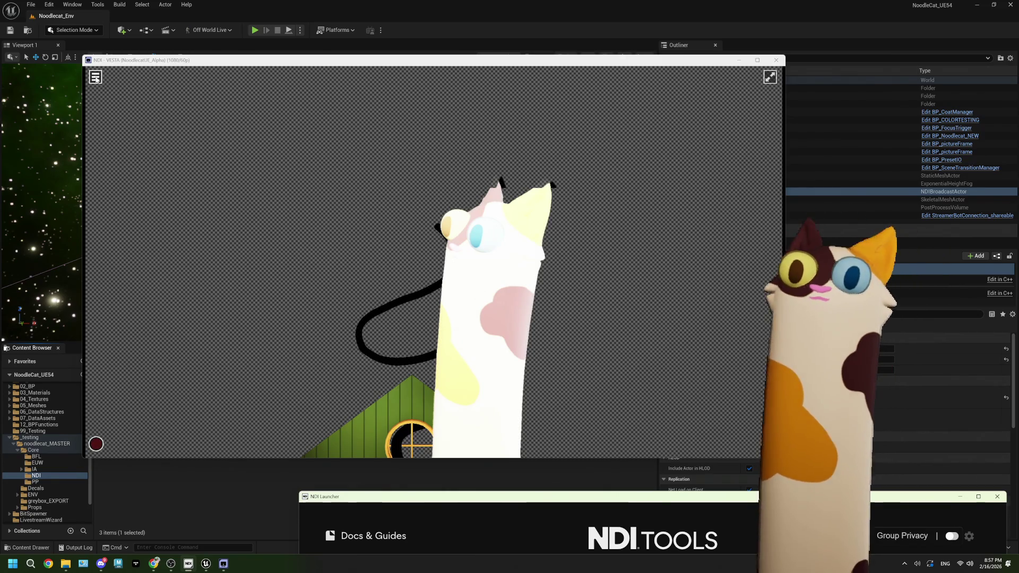
pyautogui.click(95, 77)
pyautogui.moveTo(128, 94)
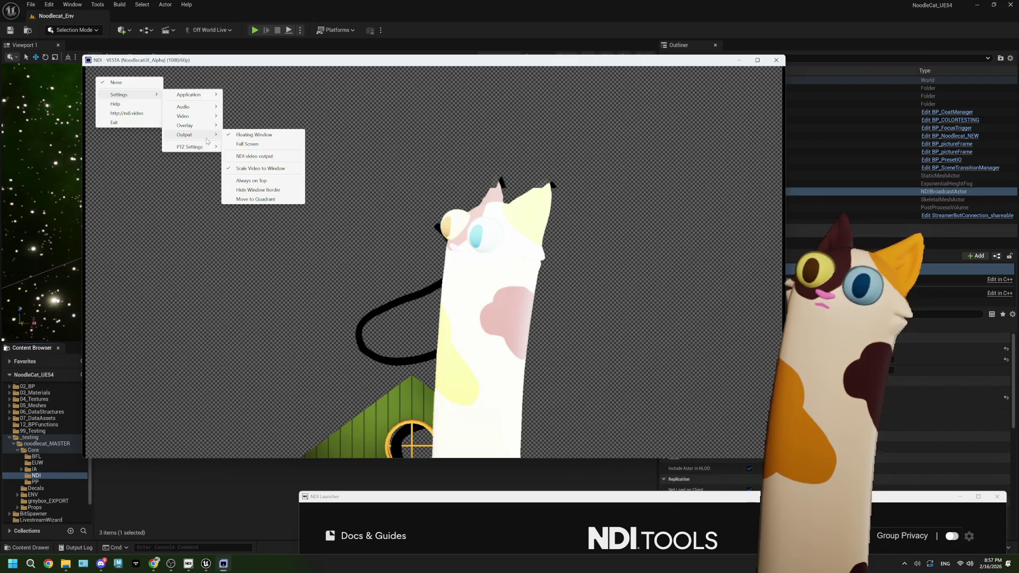
pyautogui.click(410, 129)
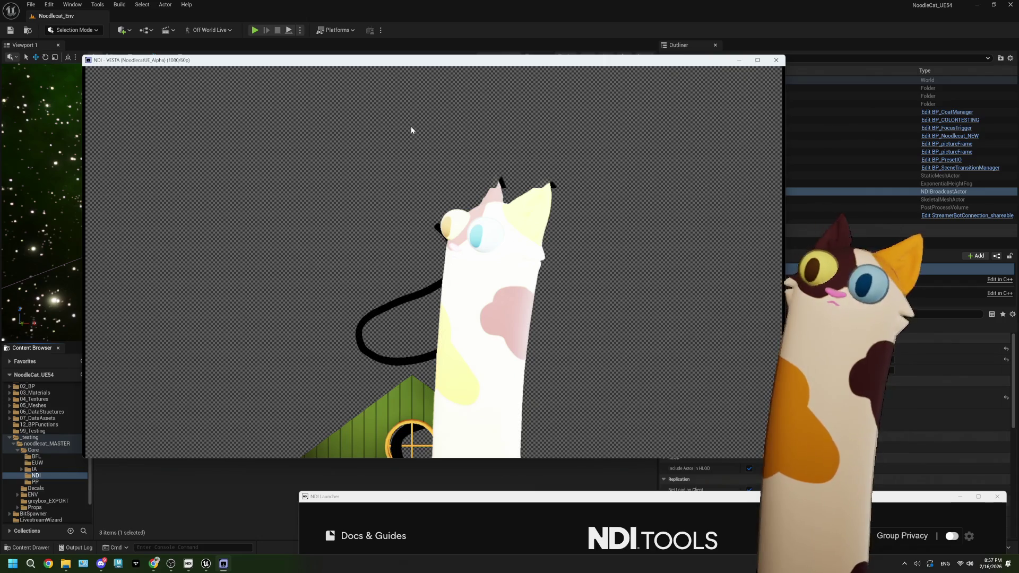
pyautogui.rightClick(411, 130)
pyautogui.moveTo(460, 149)
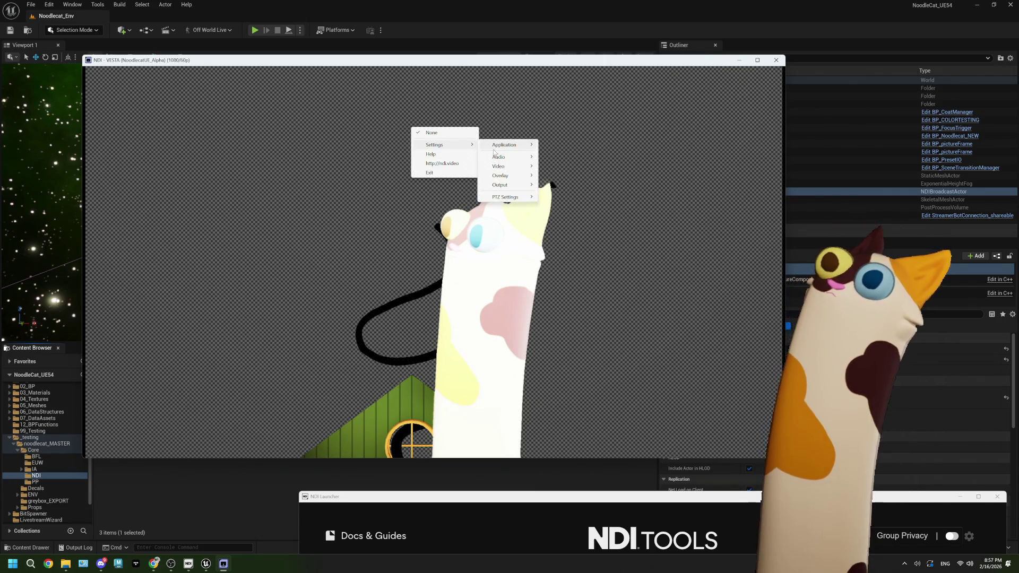
pyautogui.moveTo(506, 168)
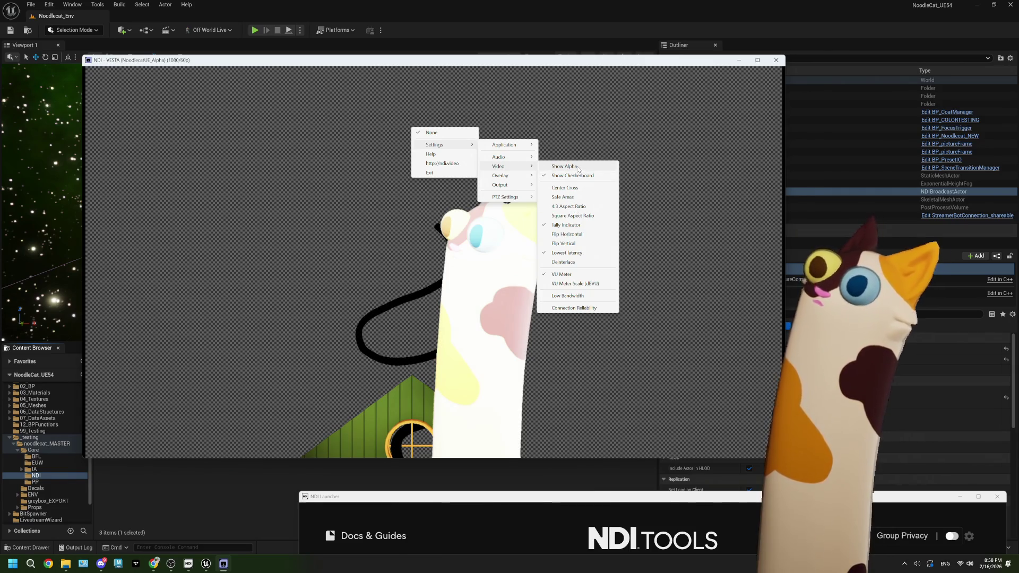
pyautogui.moveTo(515, 189)
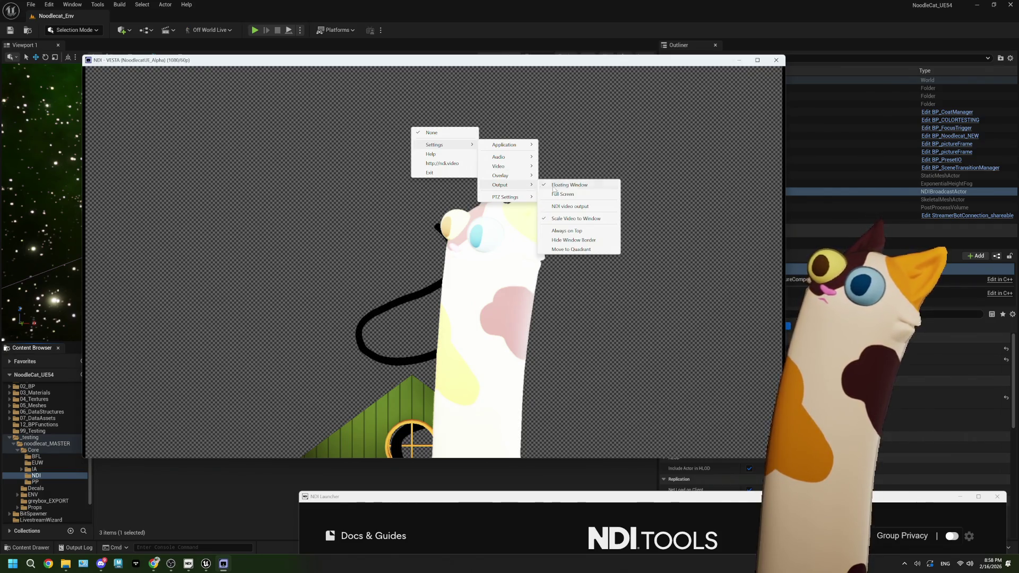
pyautogui.click(578, 221)
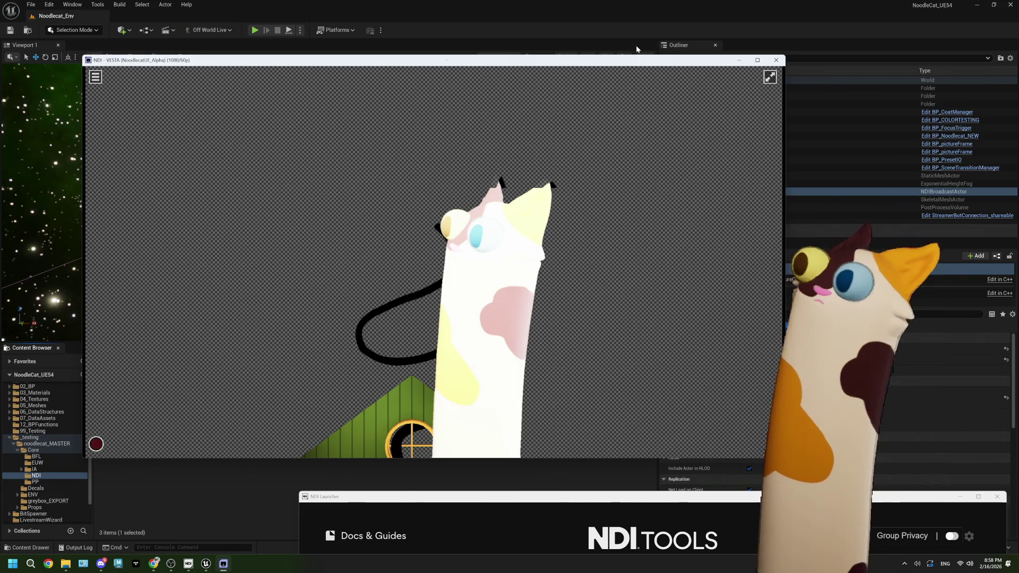
# Close the NDI preview, move the NDI Launcher higher, and bring Unreal Engine forward
pyautogui.click(776, 60)
pyautogui.moveTo(590, 500)
pyautogui.mouseDown()
pyautogui.moveTo(443, 203)
pyautogui.moveTo(635, 421)
pyautogui.moveTo(634, 461)
pyautogui.mouseUp()
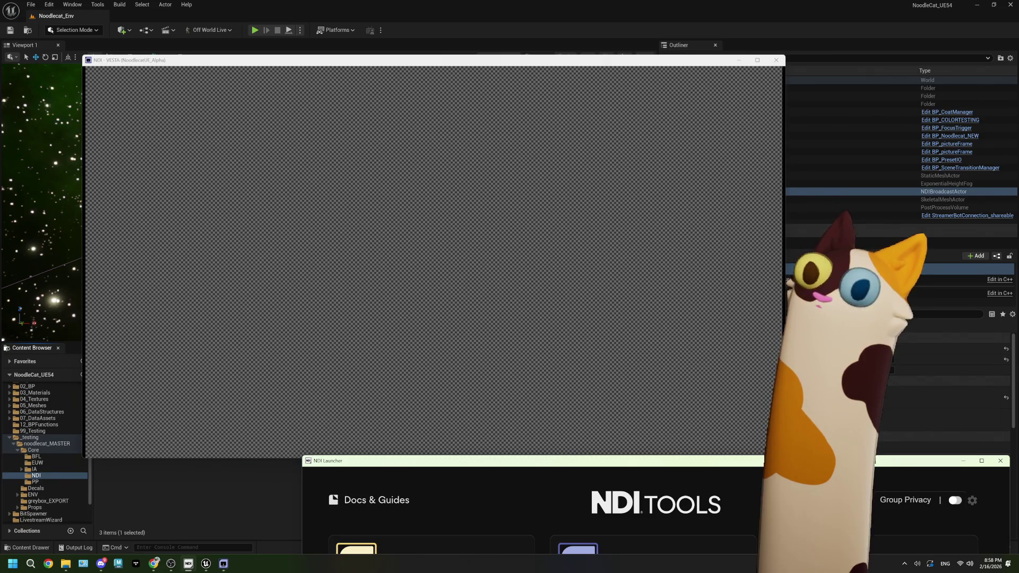
pyautogui.click(249, 31)
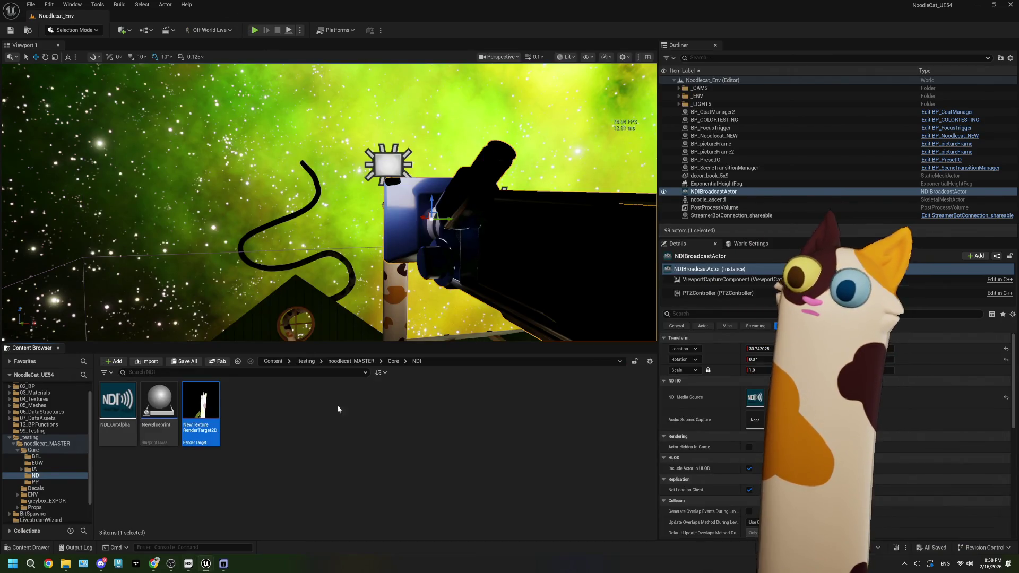
# Play the Noodlecat scene and toggle Low Bandwidth in the NDI monitor's Video settings
pyautogui.click(255, 31)
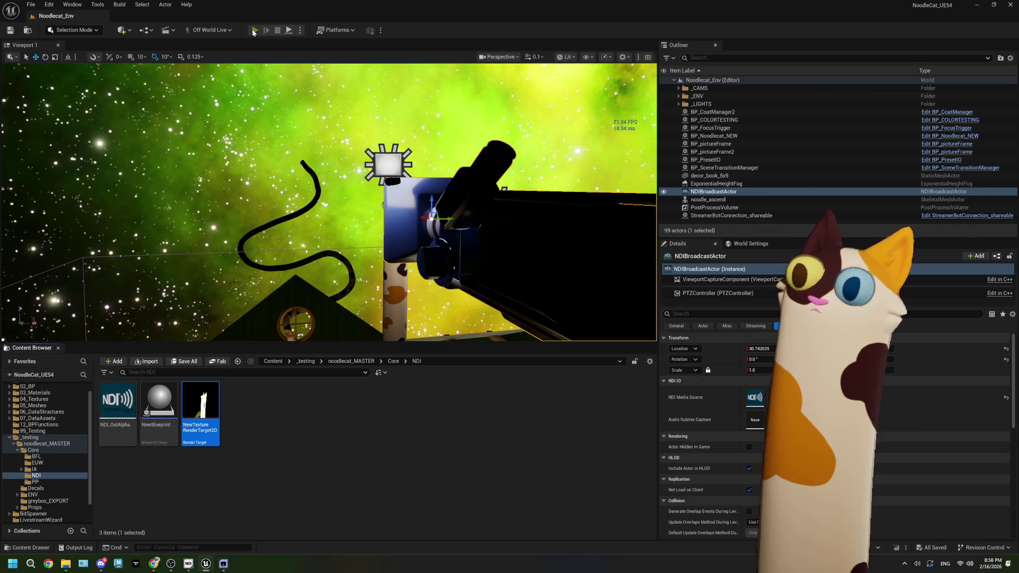
pyautogui.hotkey('alt', 'Tab')
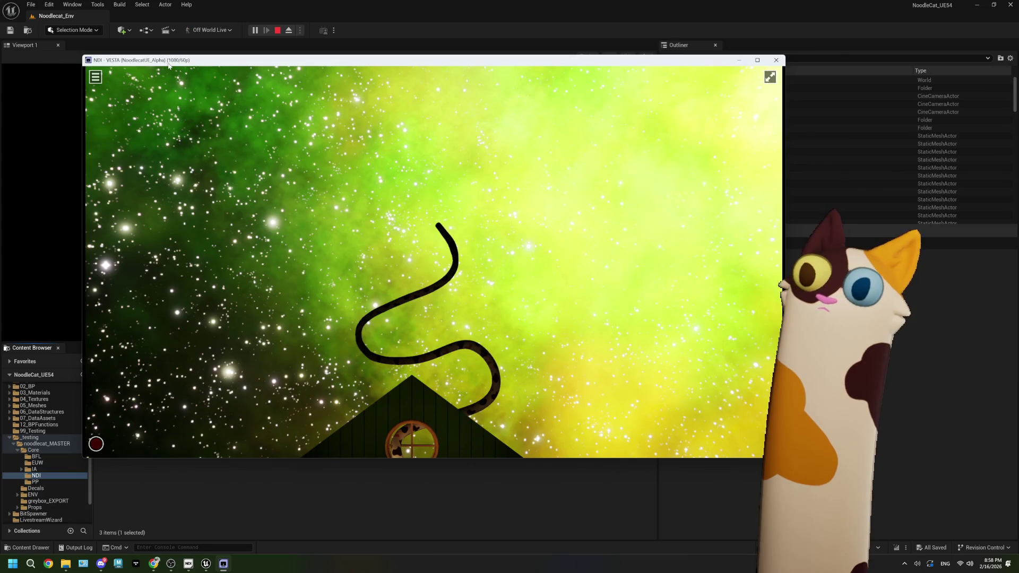
pyautogui.click(95, 77)
pyautogui.moveTo(160, 81)
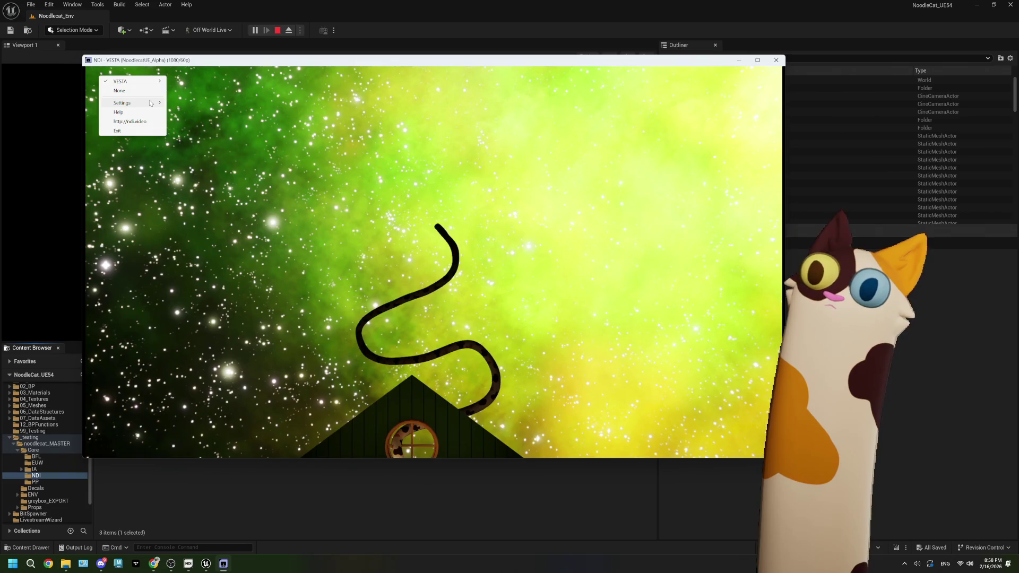
pyautogui.moveTo(151, 103)
pyautogui.moveTo(203, 127)
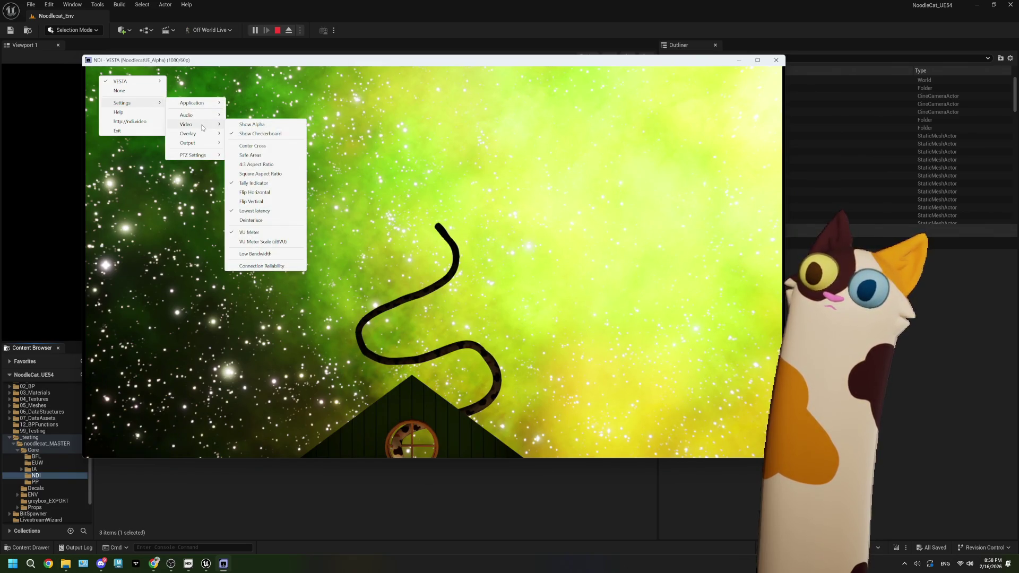
pyautogui.moveTo(205, 144)
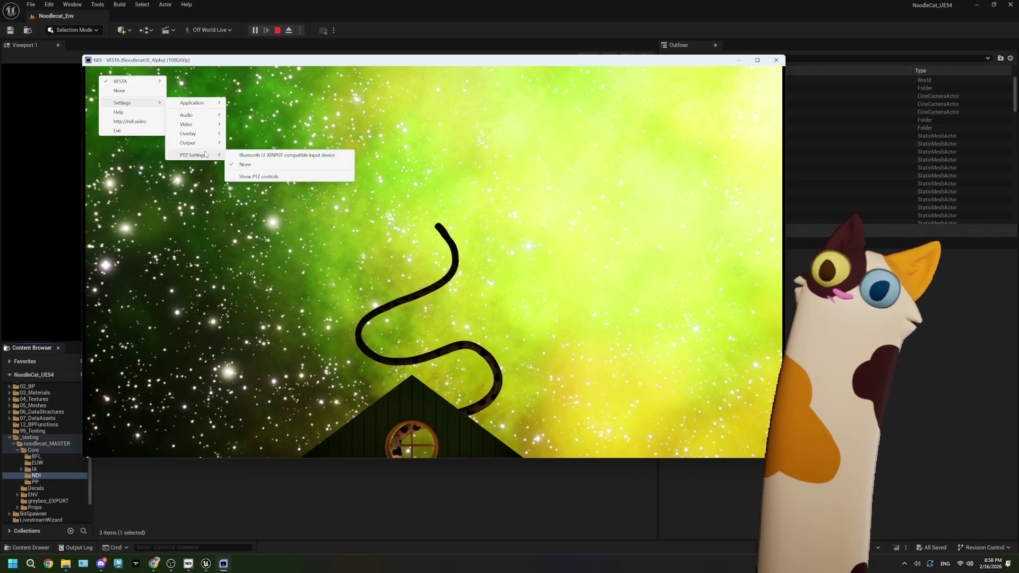
pyautogui.moveTo(205, 105)
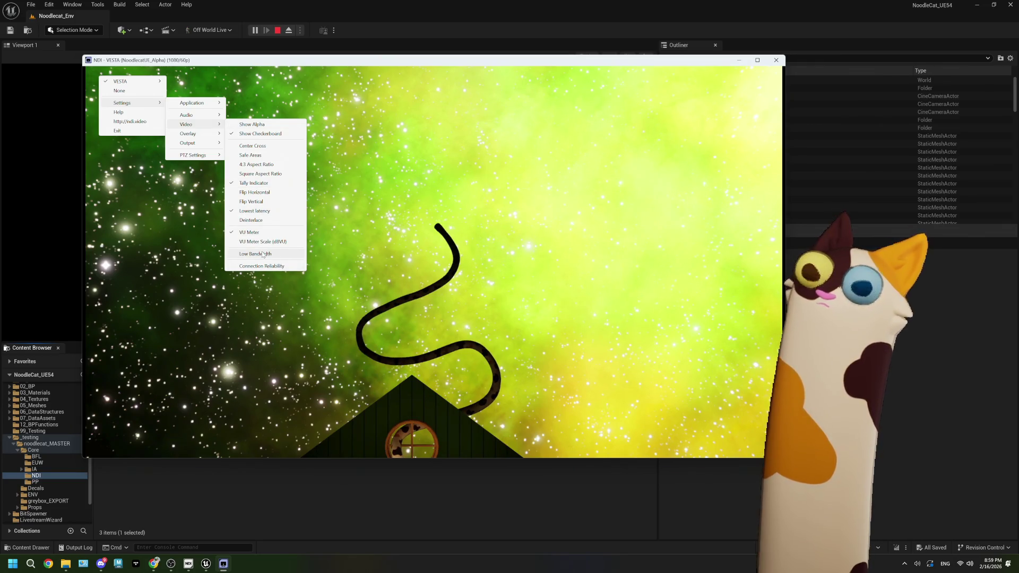
pyautogui.click(263, 254)
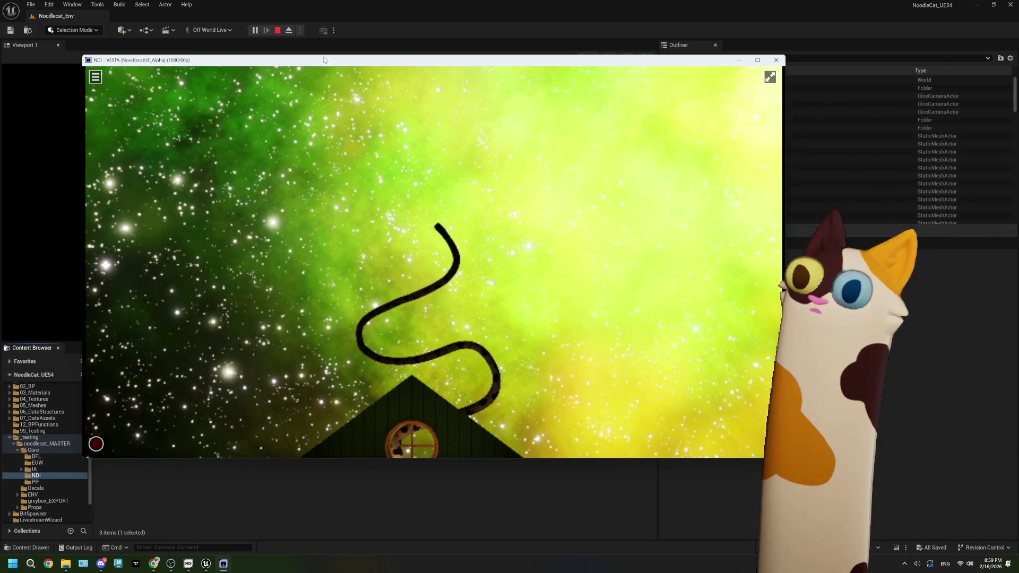
# Switch the running game to the cat alone with F, then restore Unreal to a smaller window
pyautogui.click(78, 183)
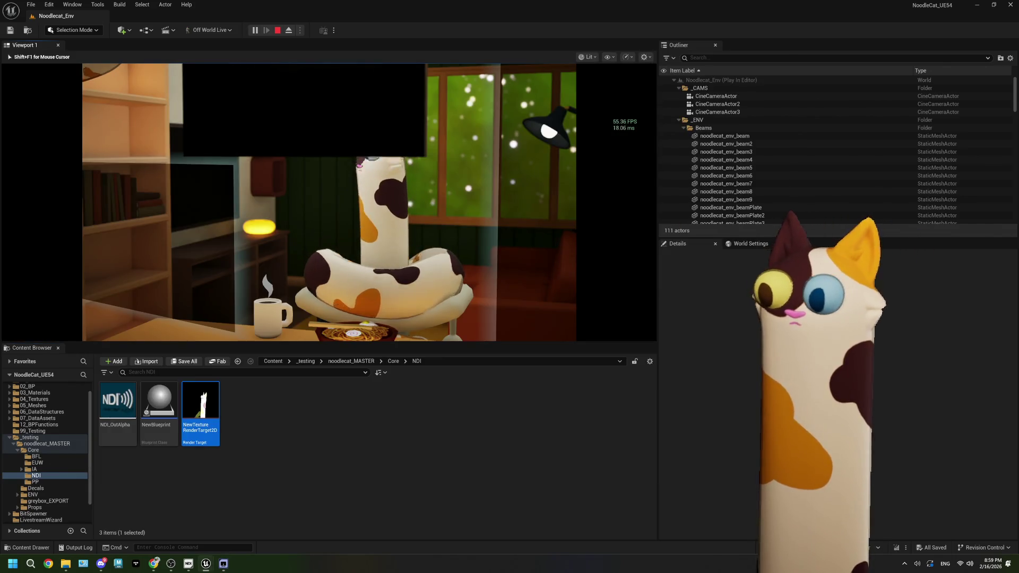
pyautogui.press('f')
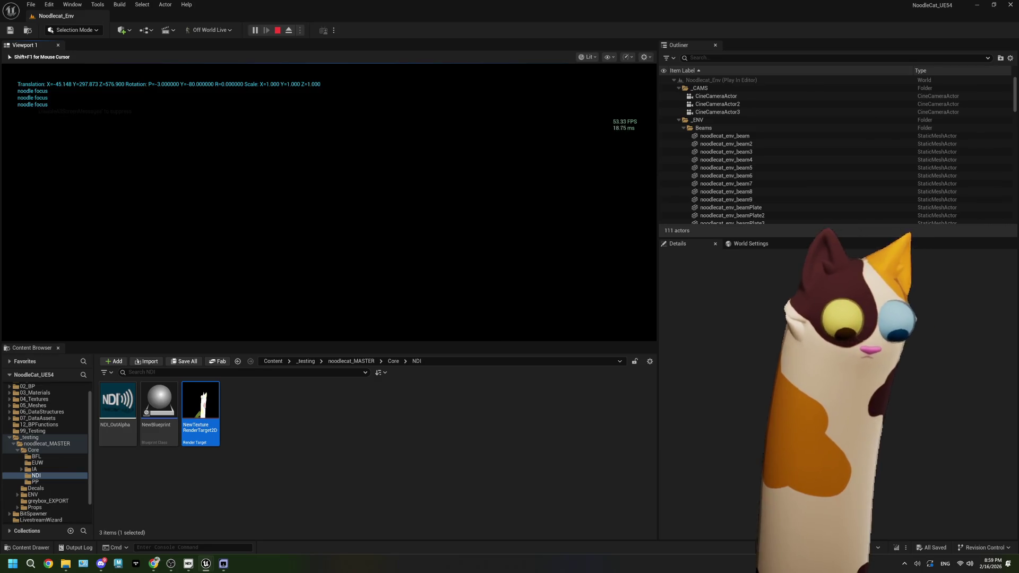
pyautogui.hotkey('shift', 'F1')
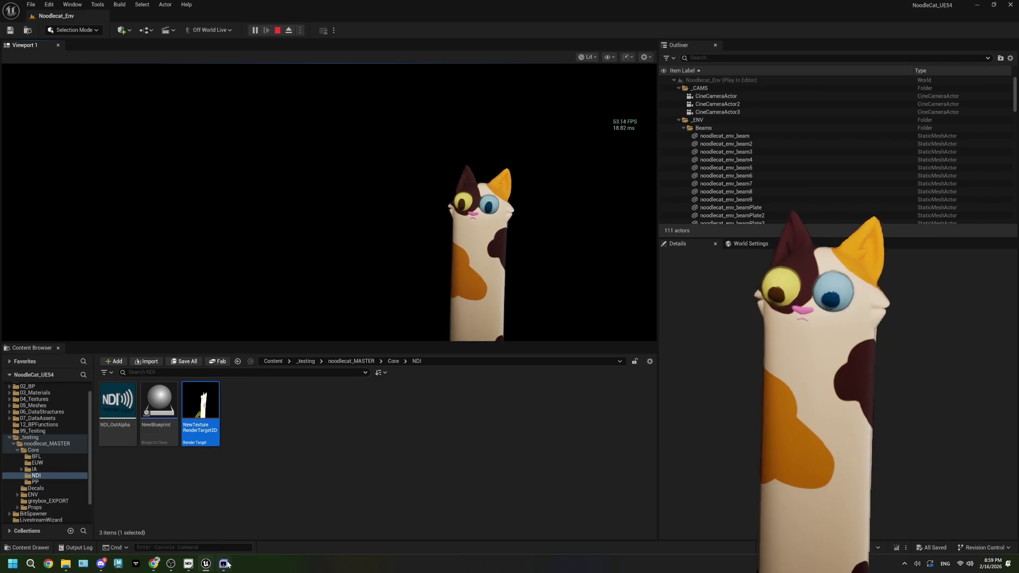
pyautogui.click(223, 564)
pyautogui.click(528, 5)
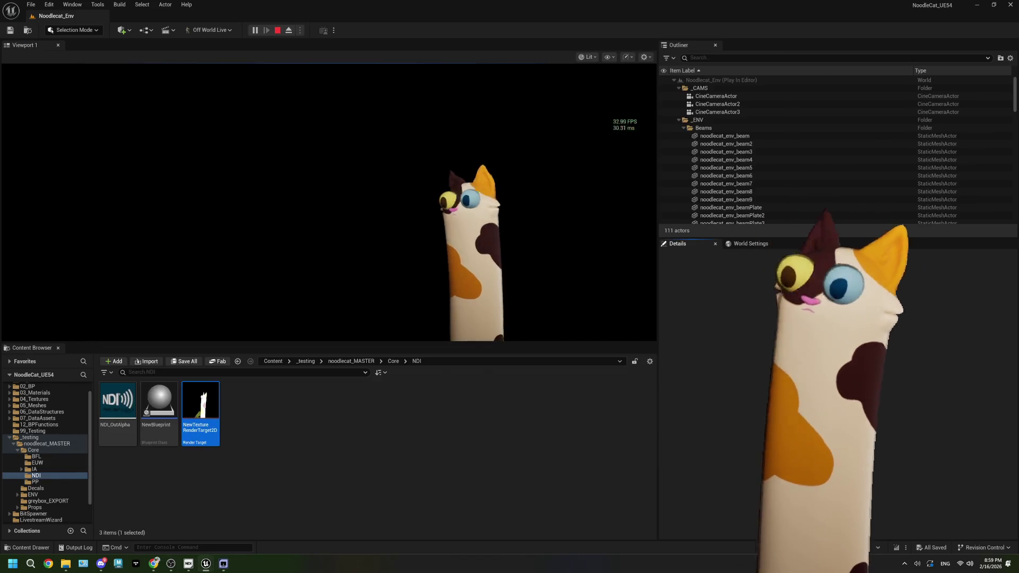
pyautogui.doubleClick(528, 6)
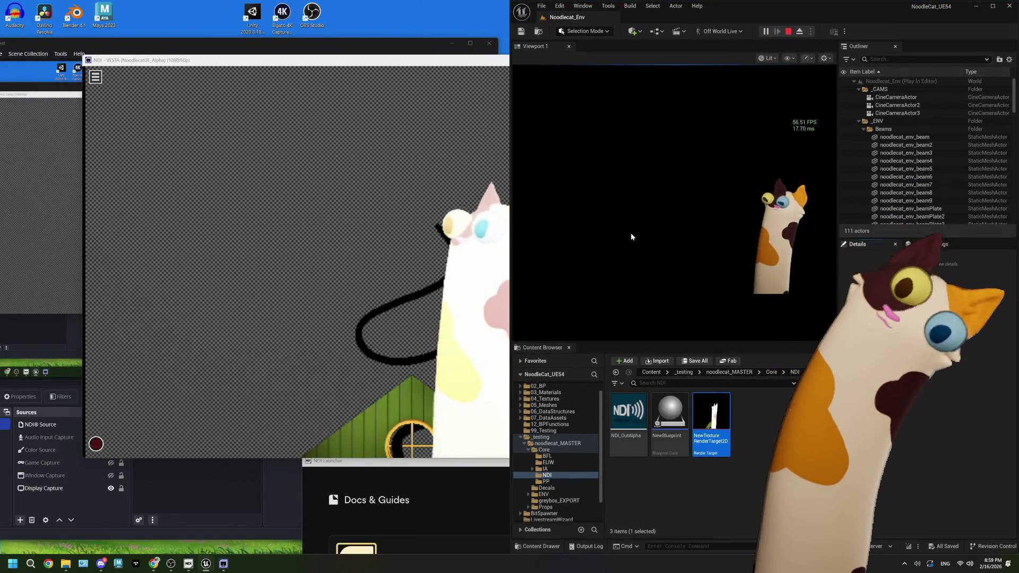
# Snap the NDI monitor left, set OBS's NDI® Source bandwidth to Lowest, and shrink it top-left
pyautogui.press('super+Left')
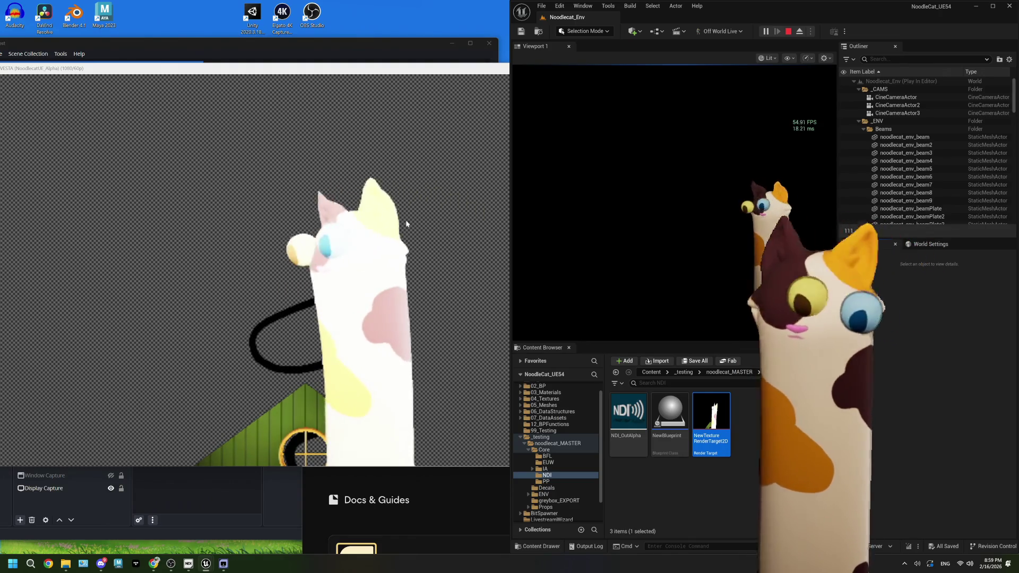
pyautogui.click(276, 42)
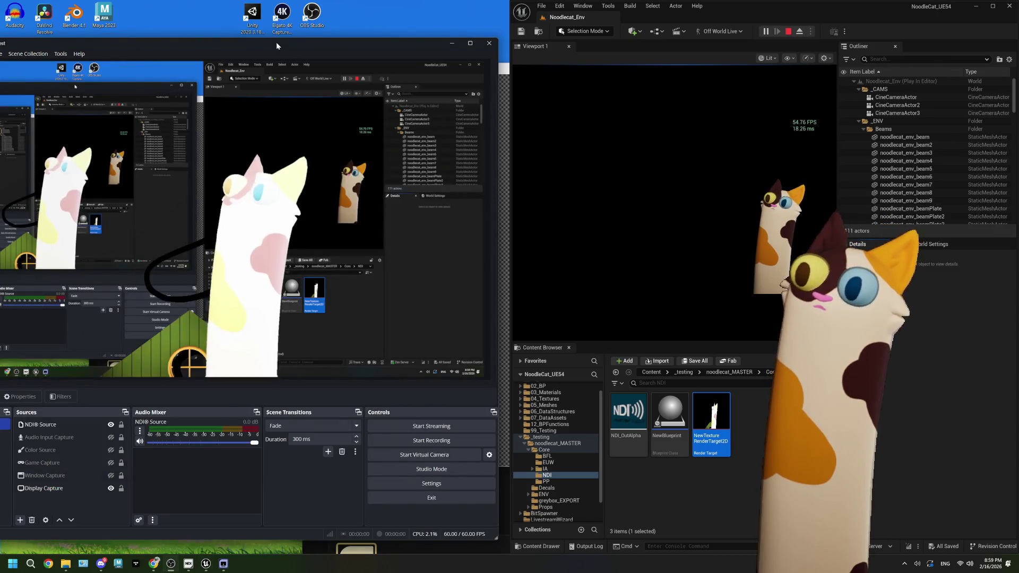
pyautogui.click(40, 425)
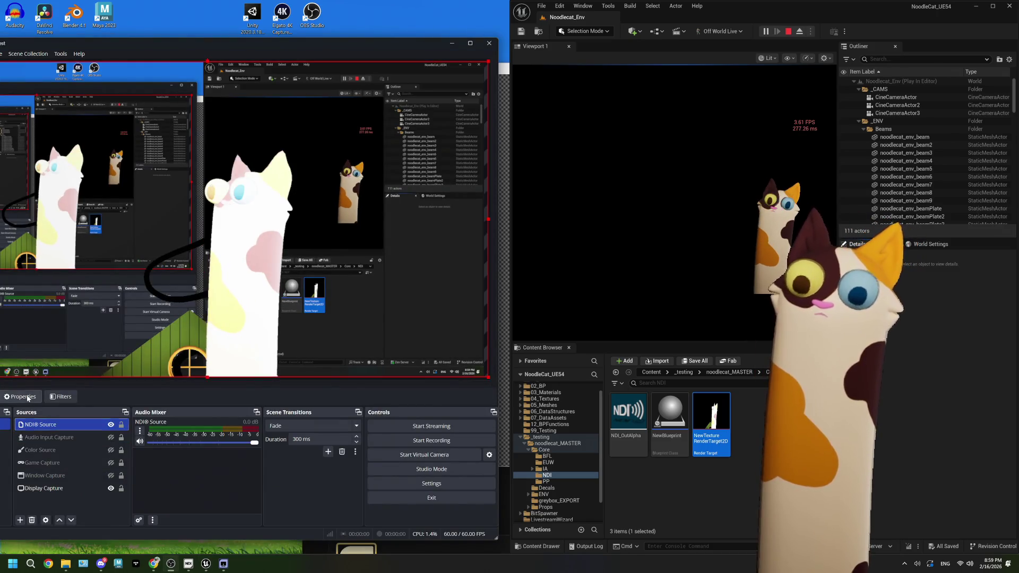
pyautogui.click(21, 397)
pyautogui.click(223, 325)
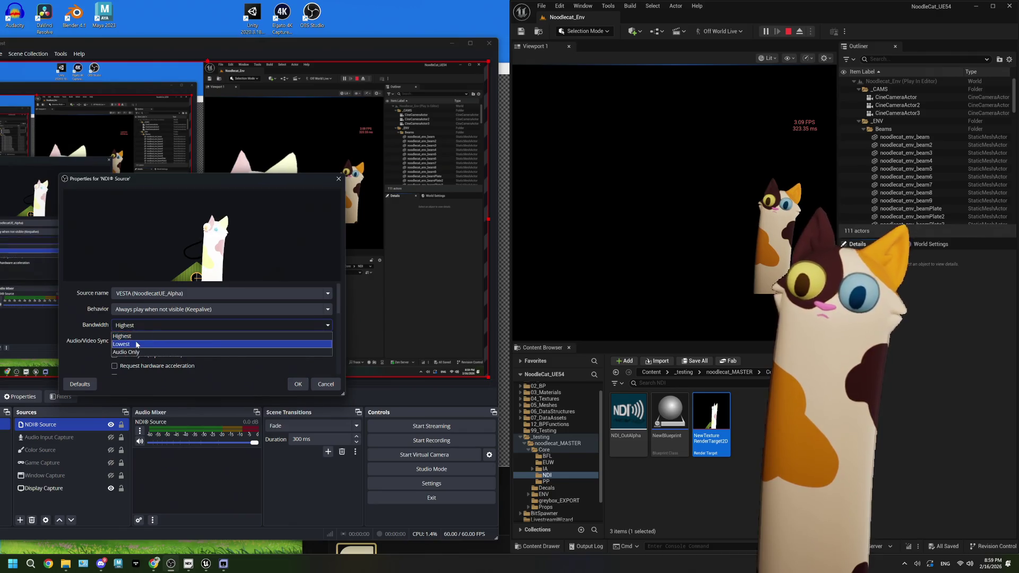
pyautogui.click(223, 338)
pyautogui.click(297, 383)
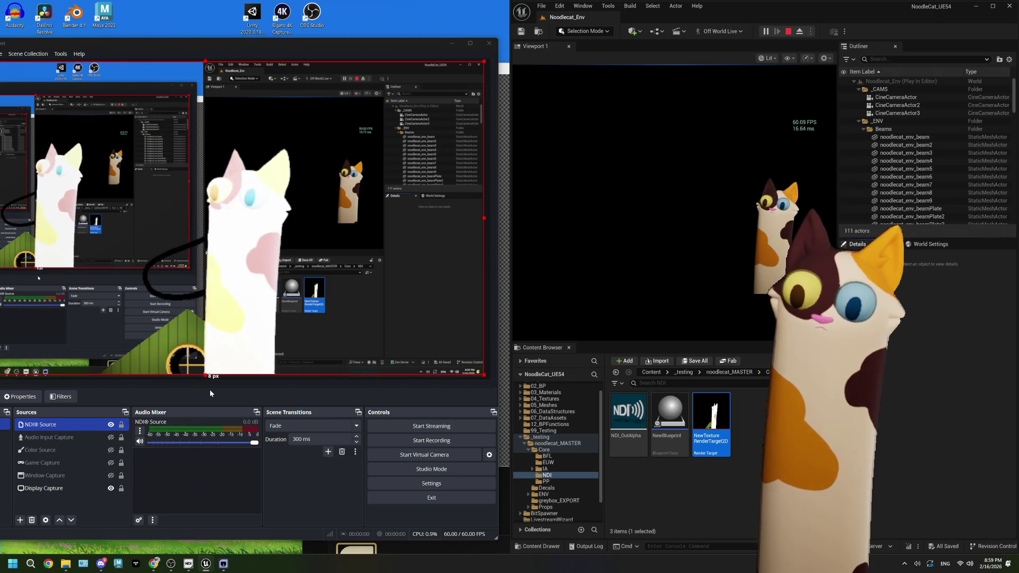
pyautogui.moveTo(206, 386); pyautogui.dragTo(71, 189)
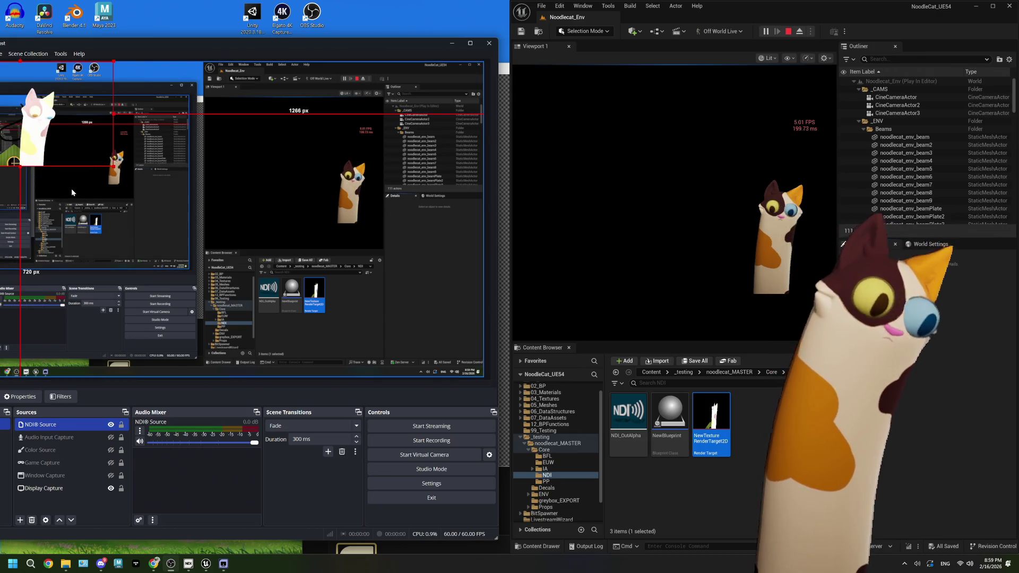
# Give the NDI® Source Highest bandwidth and the Pause when not visible behavior, then confirm with OK
pyautogui.rightClick(67, 424)
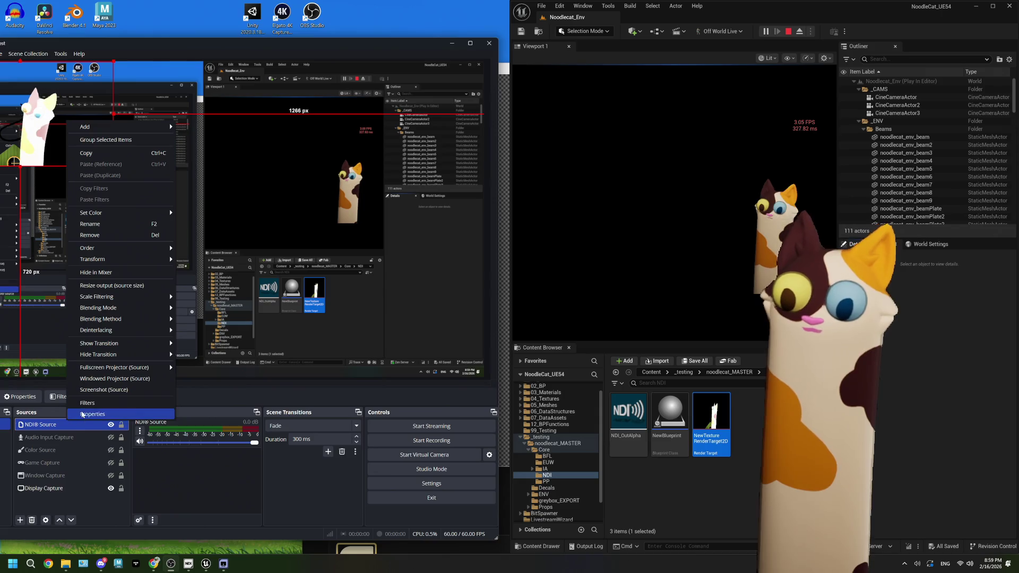
pyautogui.click(87, 414)
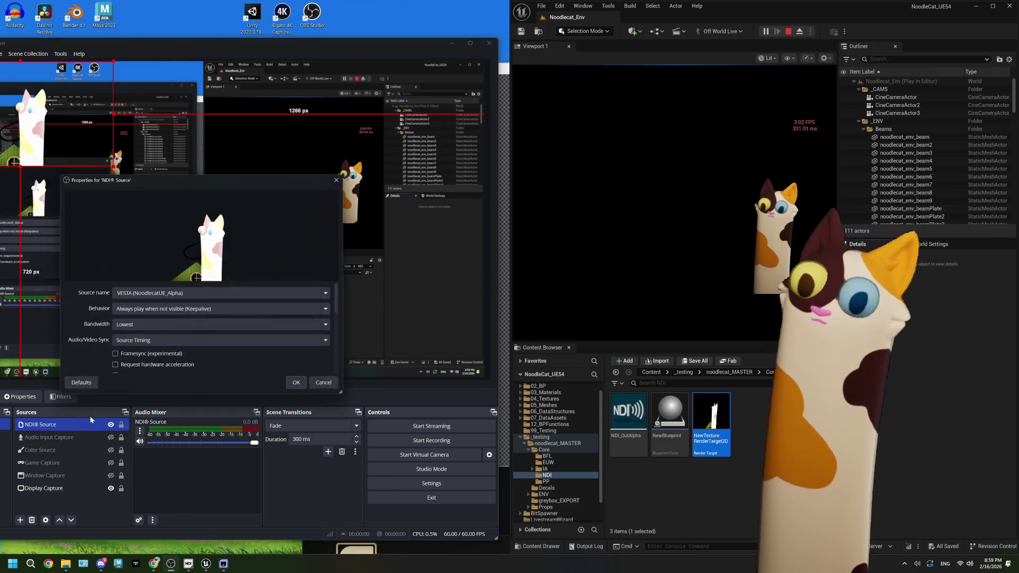
pyautogui.click(127, 325)
pyautogui.click(168, 319)
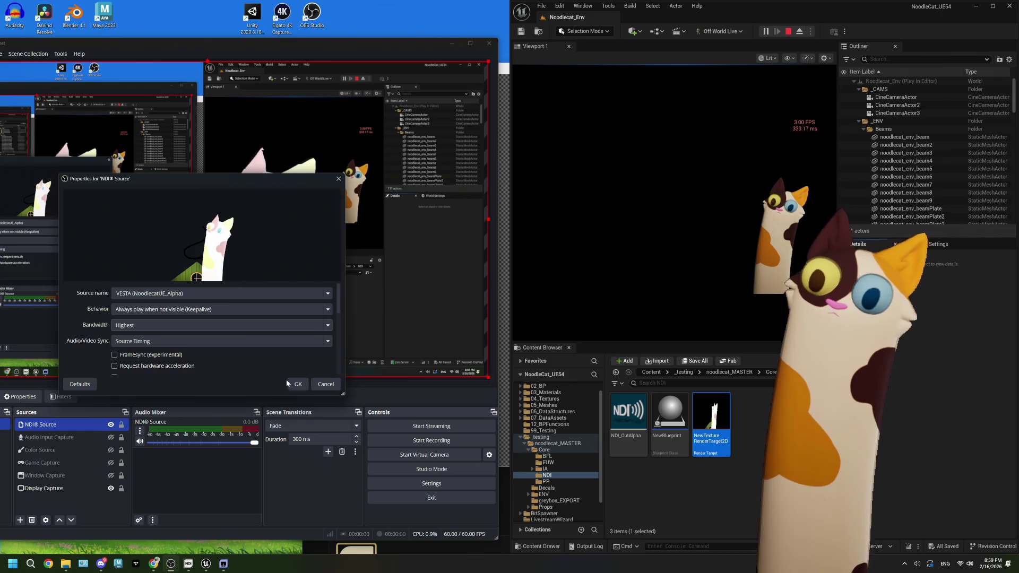
pyautogui.click(171, 309)
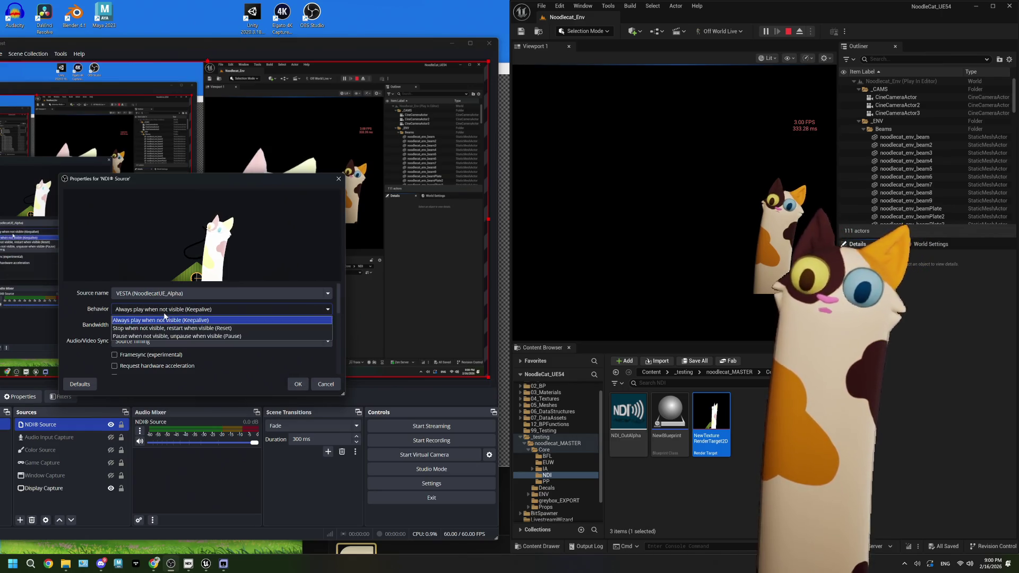
pyautogui.click(189, 337)
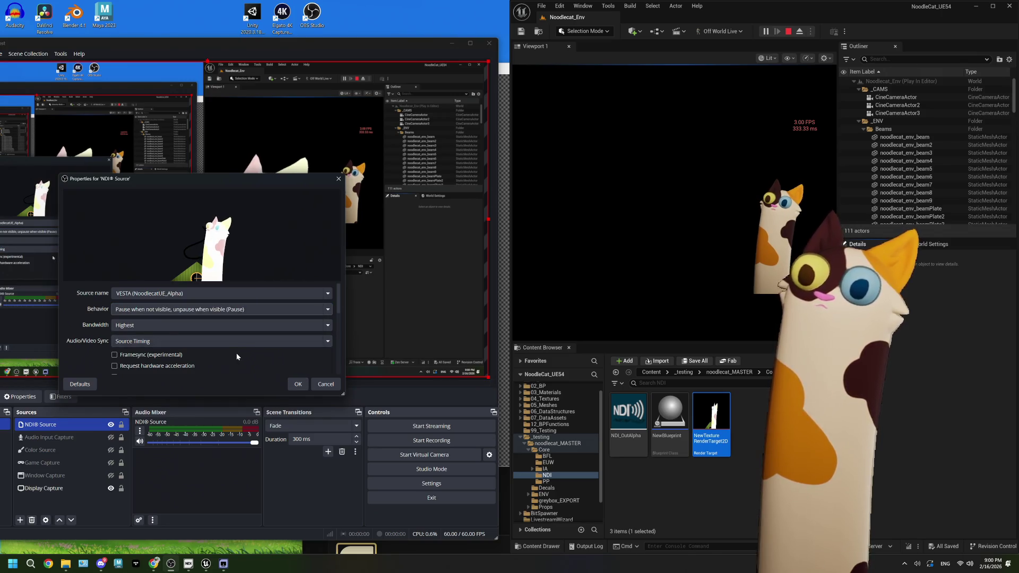
pyautogui.scroll(-1, 237, 352)
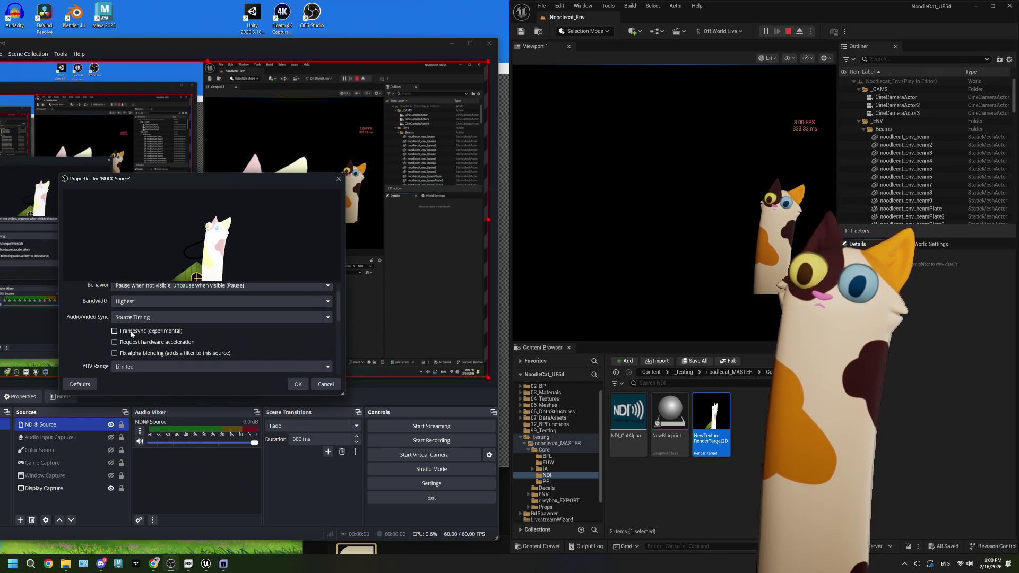
pyautogui.click(298, 384)
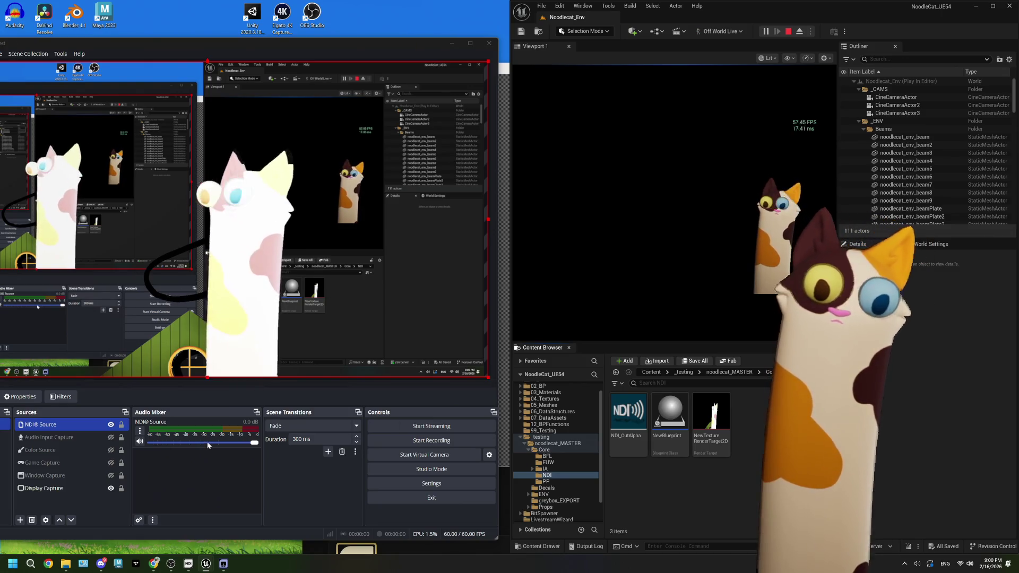
# Add a Dedicated NDI® output effect filter to the NDI® Source, keeping its default name
pyautogui.click(62, 397)
pyautogui.click(42, 424)
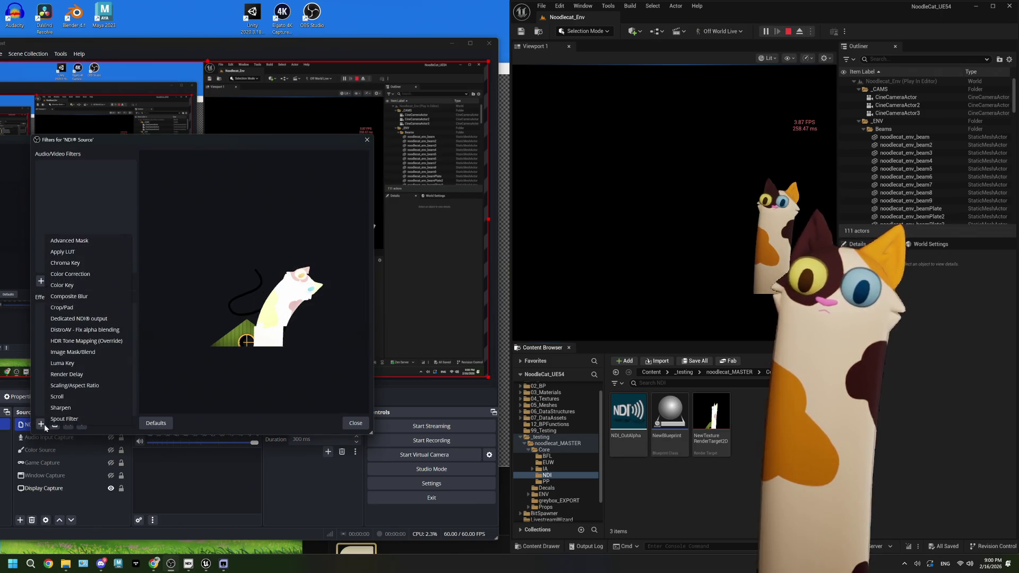
pyautogui.click(105, 324)
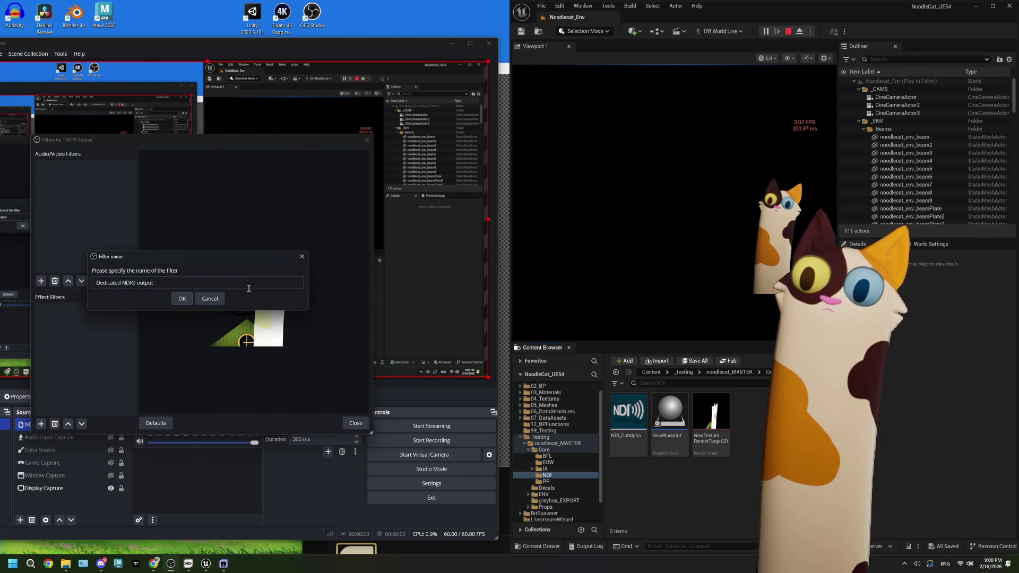
pyautogui.click(183, 298)
# Close the Filters window and snap OBS Studio to the left half of the screen
pyautogui.click(356, 423)
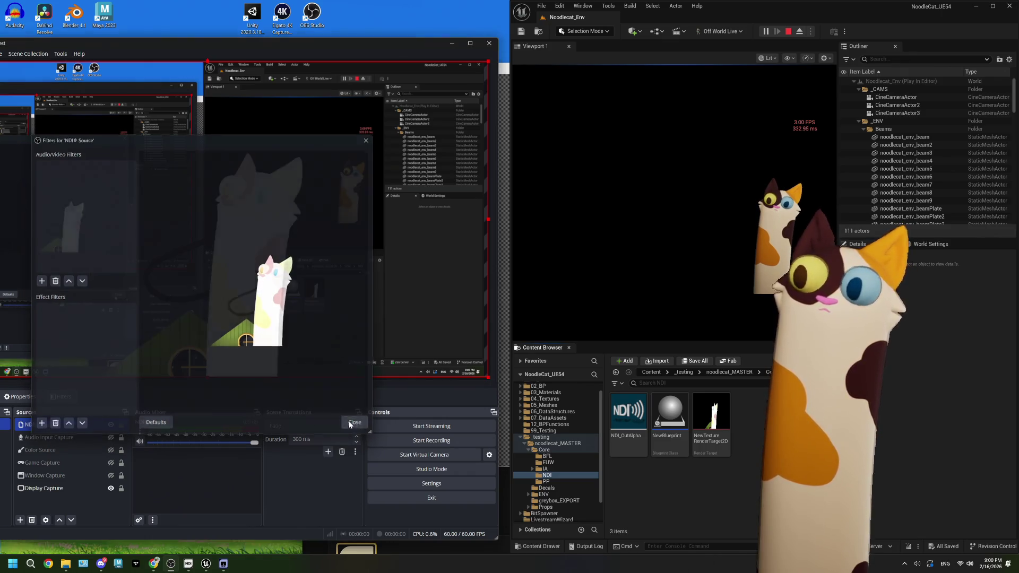
pyautogui.click(771, 425)
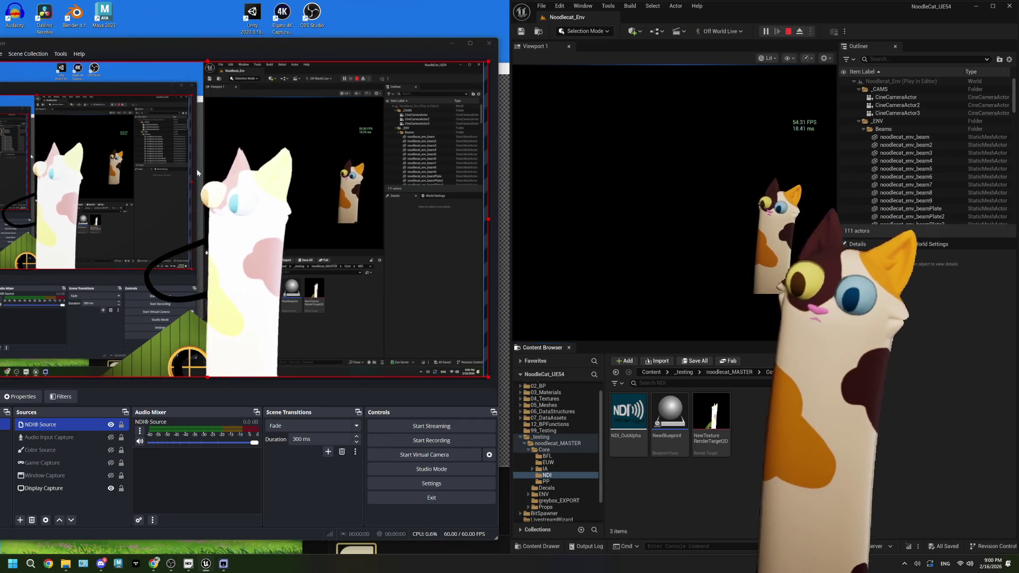
pyautogui.moveTo(425, 43); pyautogui.dragTo(0, 48)
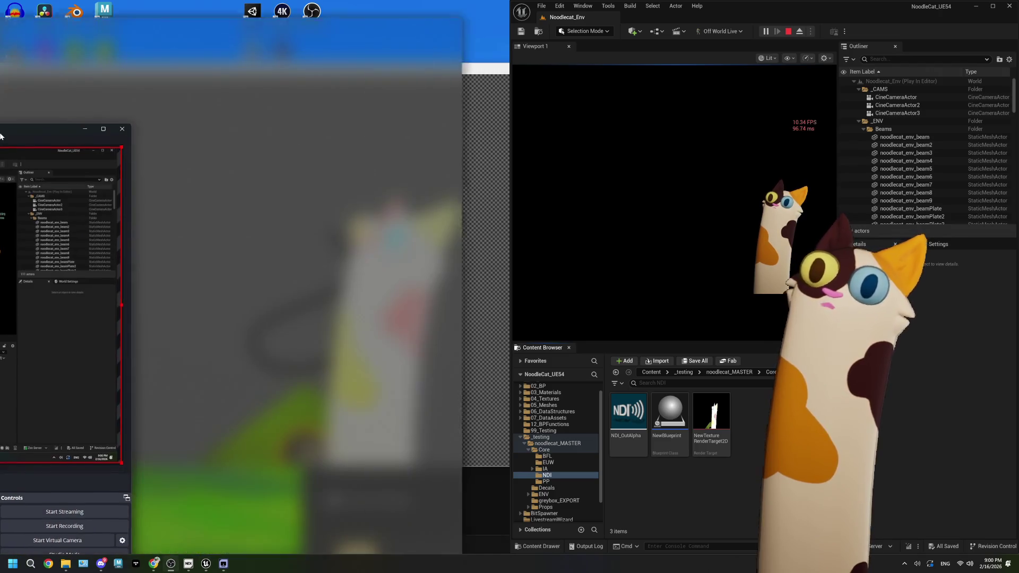
# Leave only NDI Source selected in OBS, then stop Unreal's Play In Editor session and close the message log
pyautogui.click(692, 450)
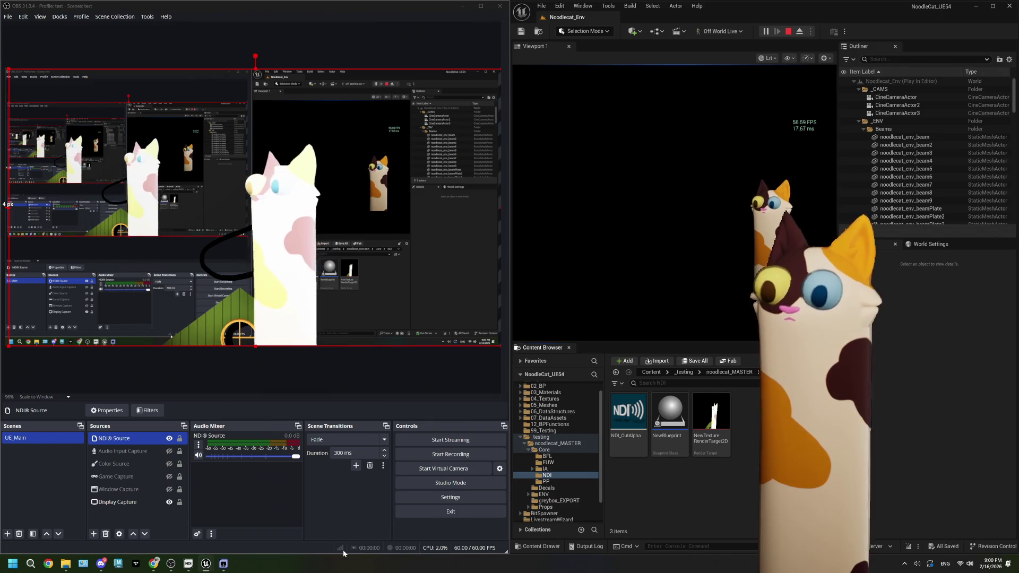
pyautogui.click(116, 491)
pyautogui.keyDown('ctrl'); pyautogui.click(114, 491); pyautogui.keyUp('ctrl')
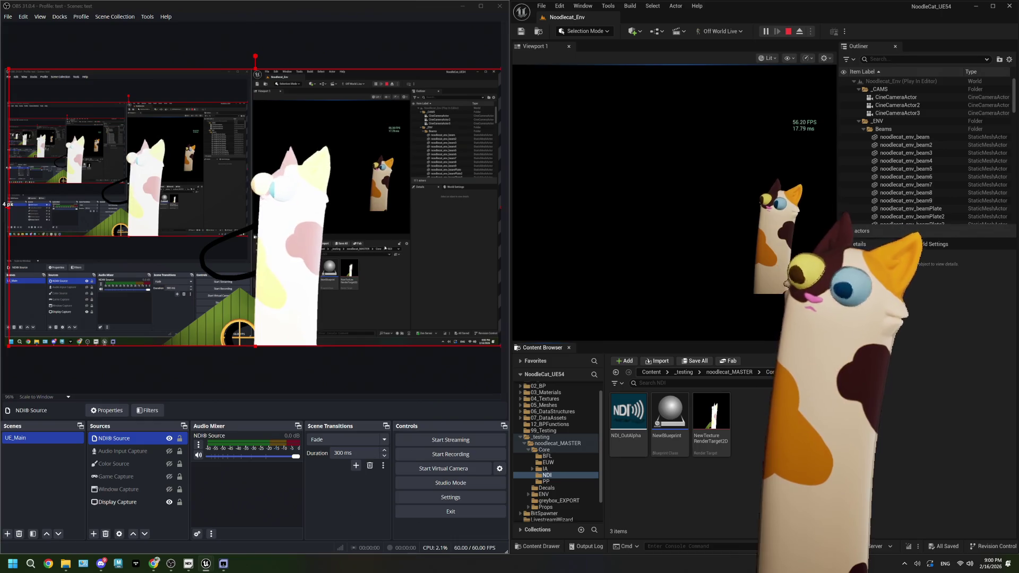
pyautogui.click(788, 31)
pyautogui.click(488, 89)
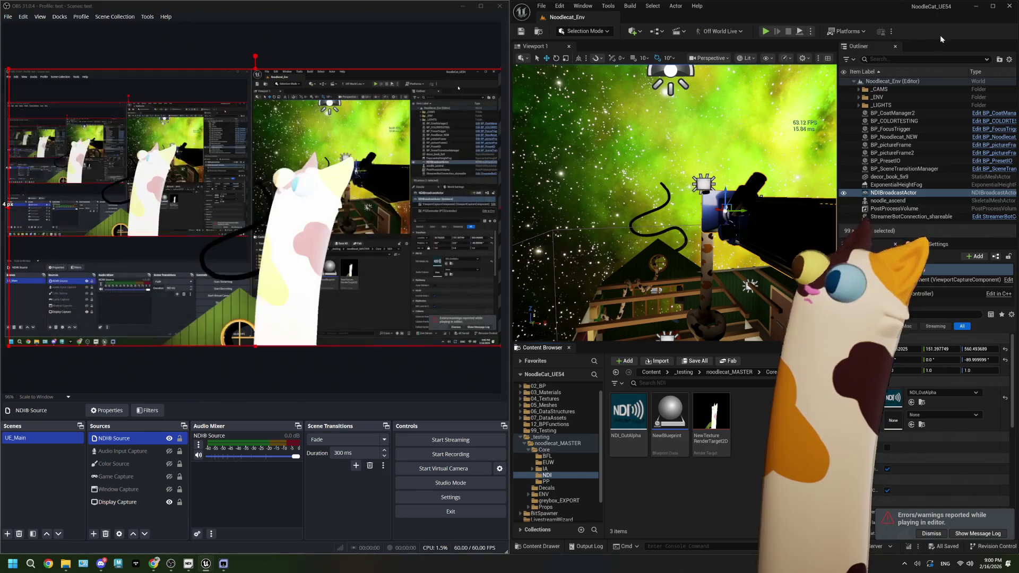
# Maximize Unreal, select ViewportCaptureComponent, and open its Scene Capture > Capture Source dropdown
pyautogui.press('super+Up')
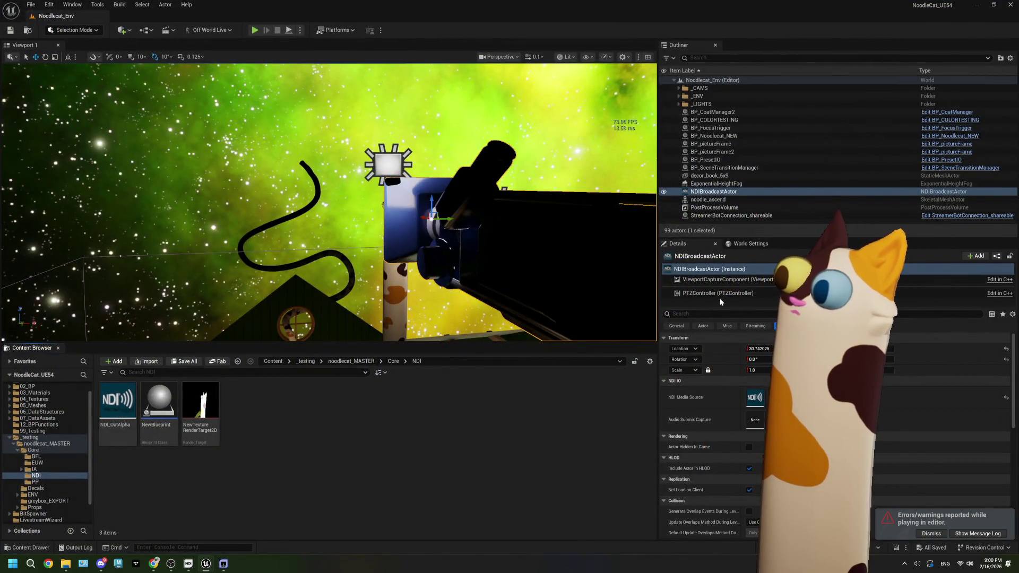
pyautogui.click(718, 280)
pyautogui.scroll(-3, 691, 442)
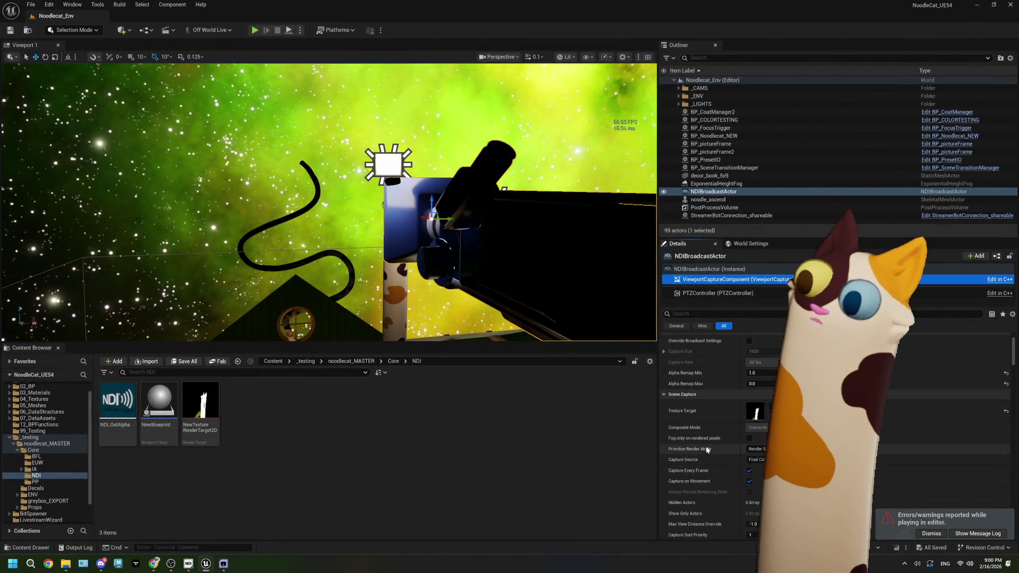
pyautogui.scroll(-2, 690, 438)
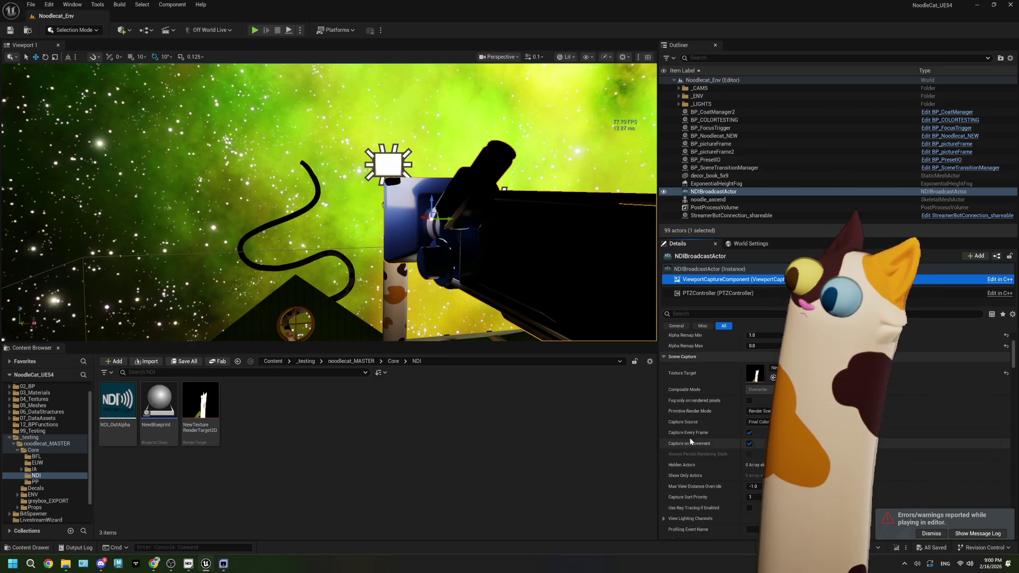
pyautogui.scroll(6, 690, 419)
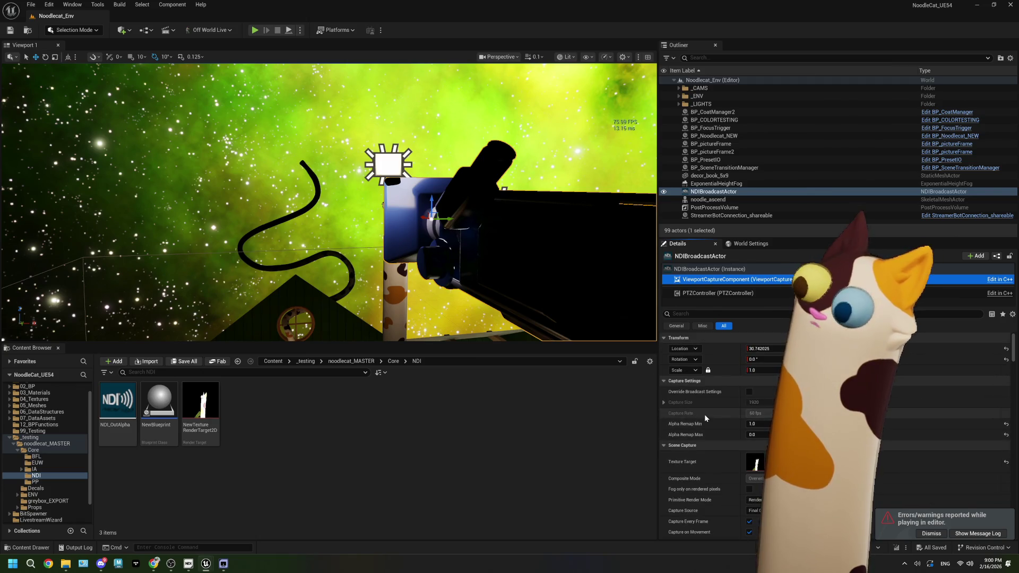
pyautogui.scroll(-2, 710, 418)
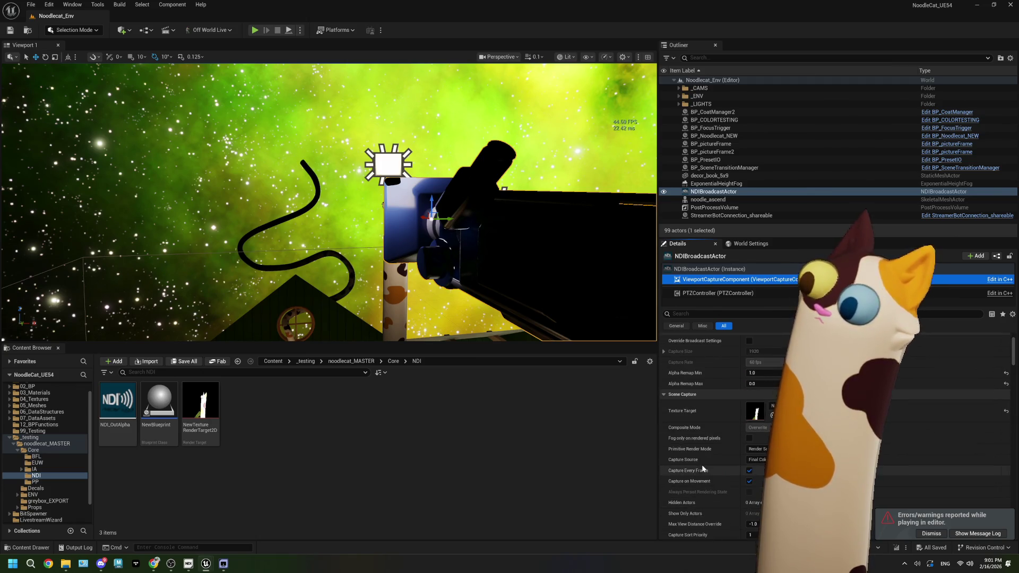
pyautogui.scroll(-1, 714, 469)
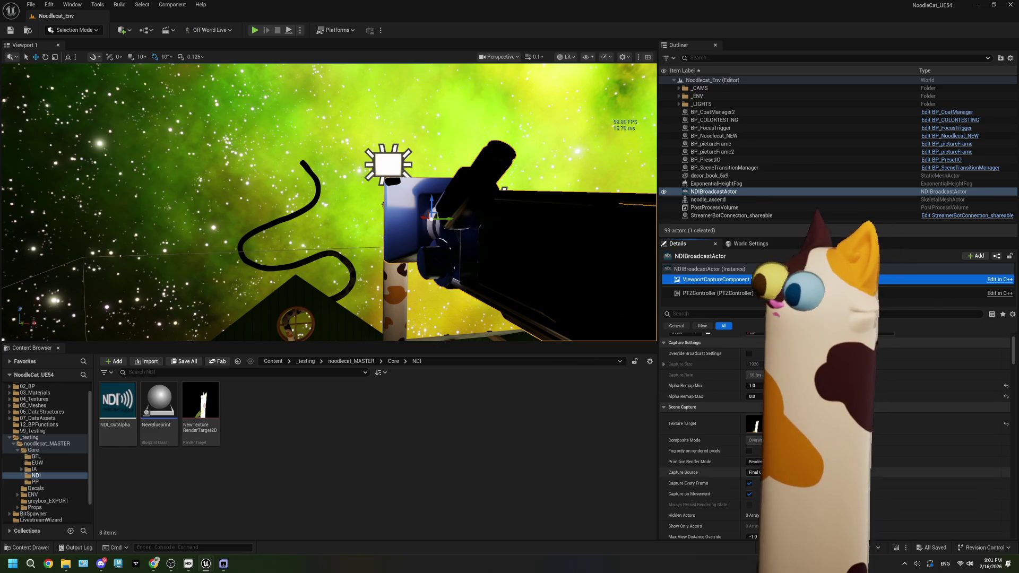
pyautogui.scroll(-1, 720, 491)
pyautogui.click(756, 448)
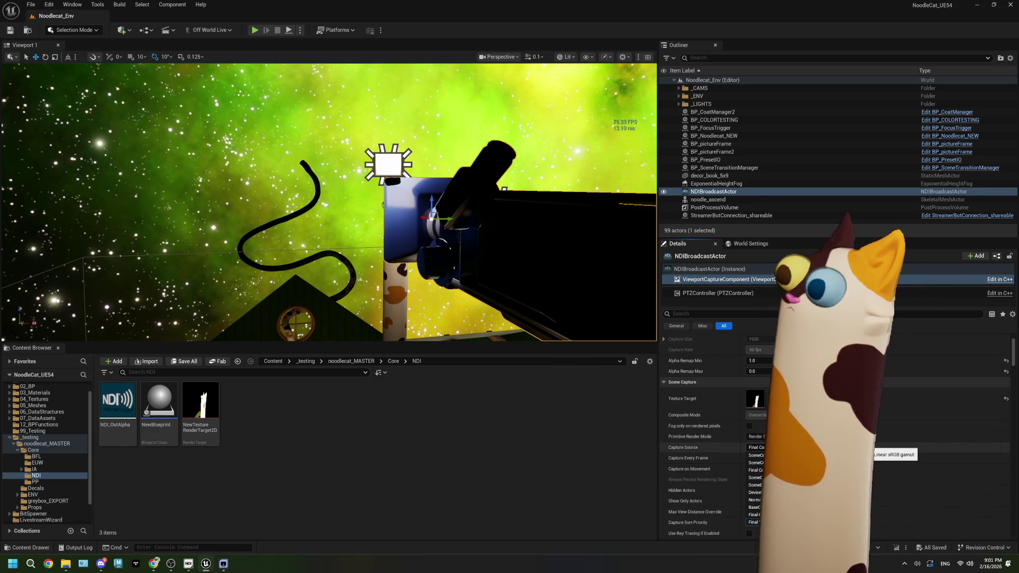
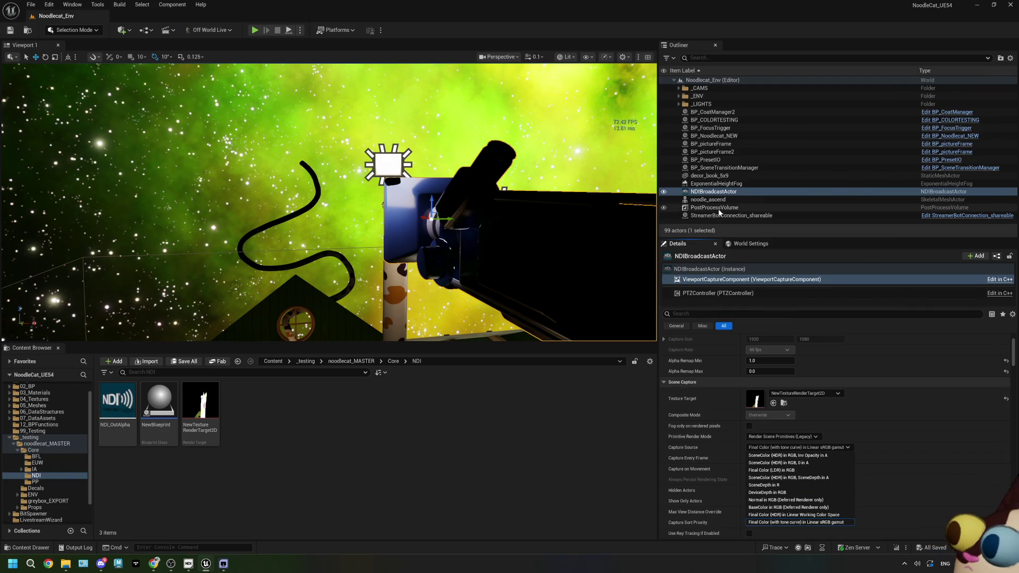
# Select PostProcessVolume, clear the Details filter, and bring up the Reddit CineCam-to-OBS thread in Chrome
pyautogui.click(743, 207)
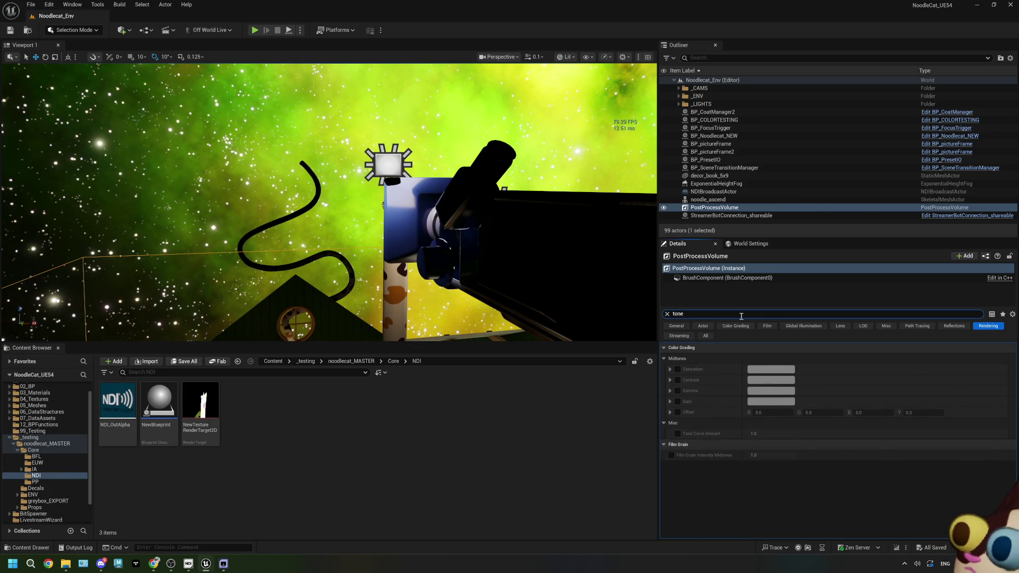
pyautogui.press('BackSpace')
pyautogui.press('BackSpace')
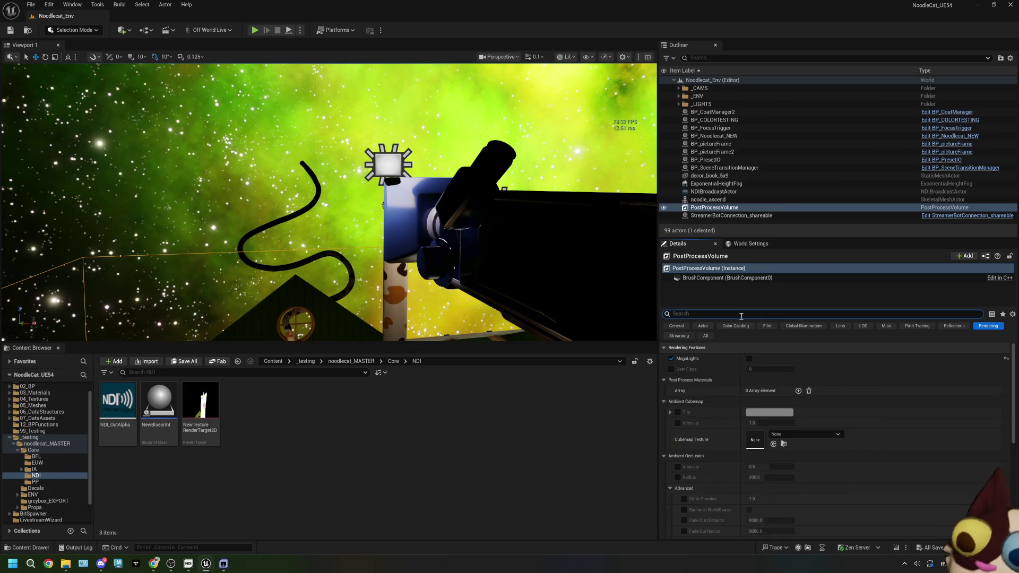
pyautogui.click(153, 564)
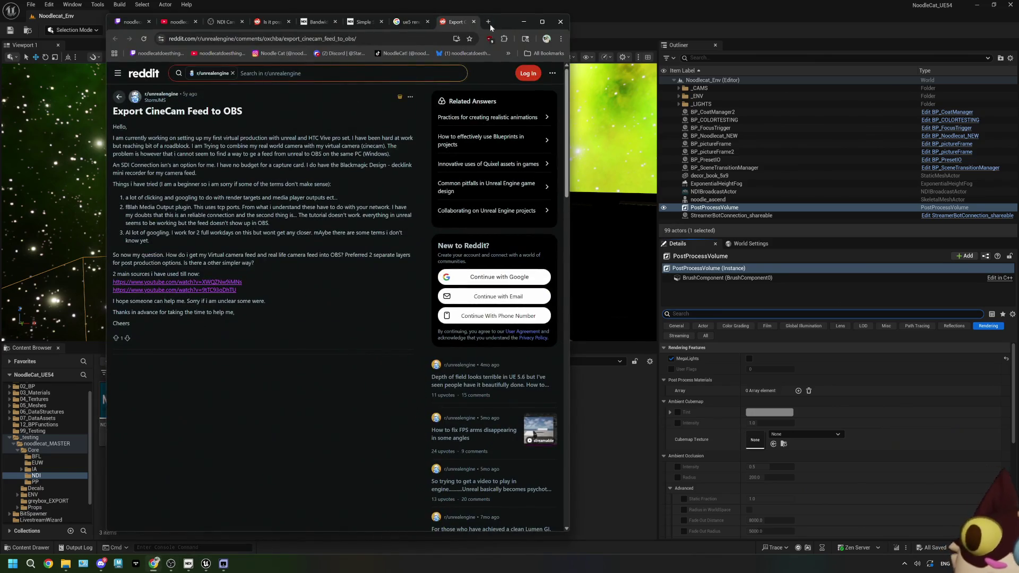
# Search Google for 'ue5 tone mapping' in a new tab, then minimize Chrome
pyautogui.click(489, 22)
pyautogui.write('ue')
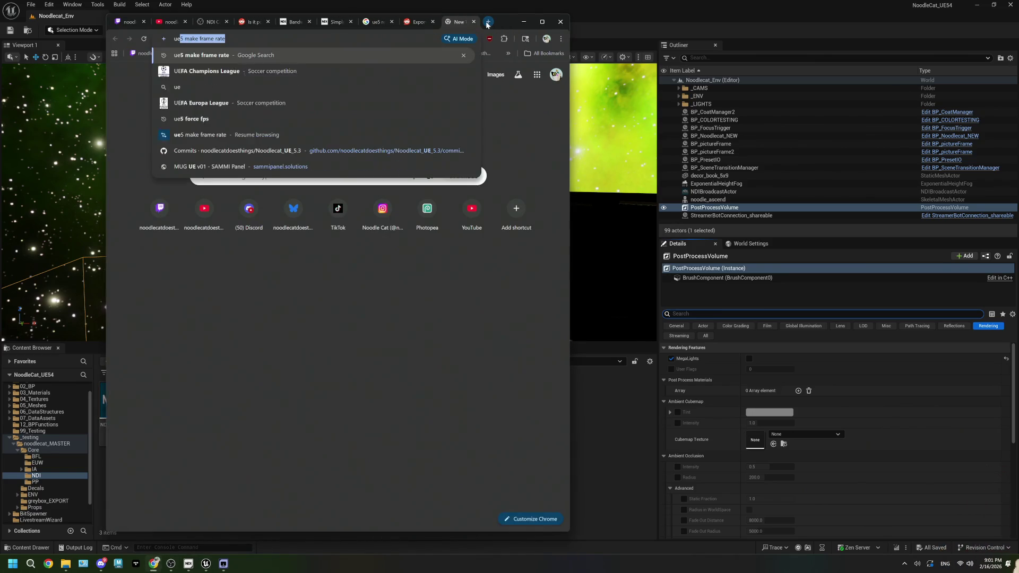
pyautogui.write('5 tone mapping')
pyautogui.press('Return')
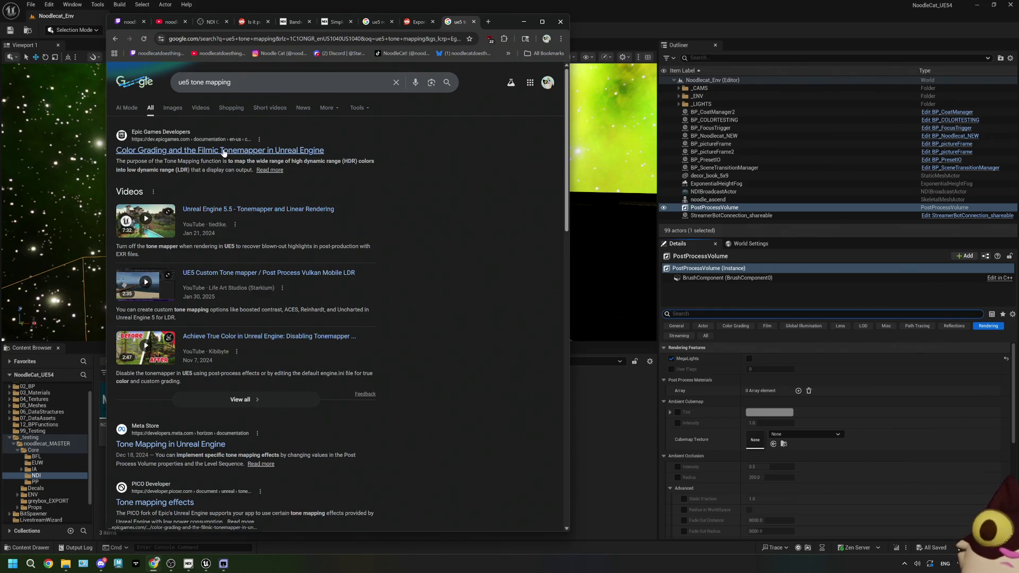
pyautogui.click(523, 22)
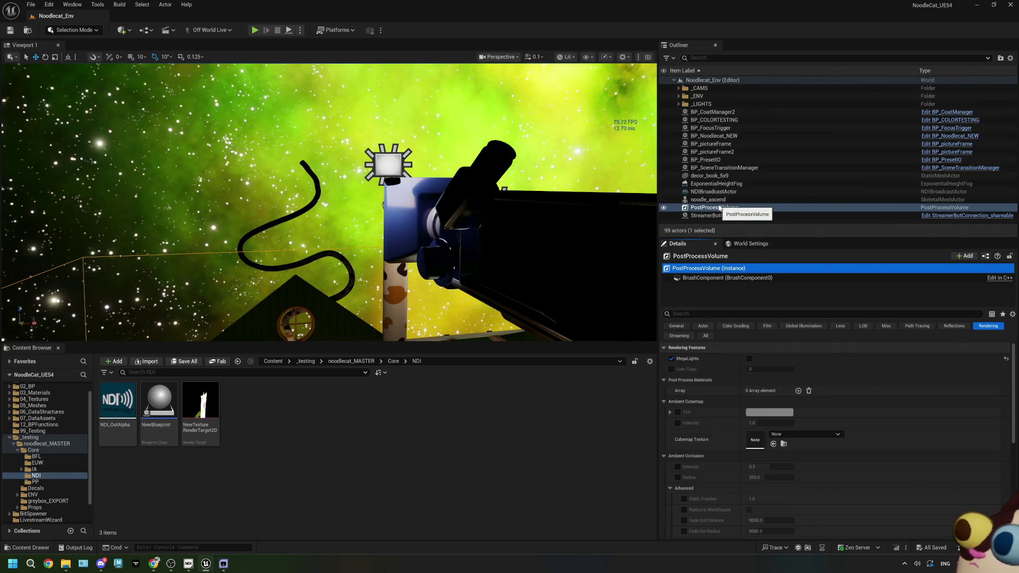
# Set the NDIBroadcastActor Capture Source to Final Color (HDR) in Linear Working Color Space, save, and play
pyautogui.click(481, 221)
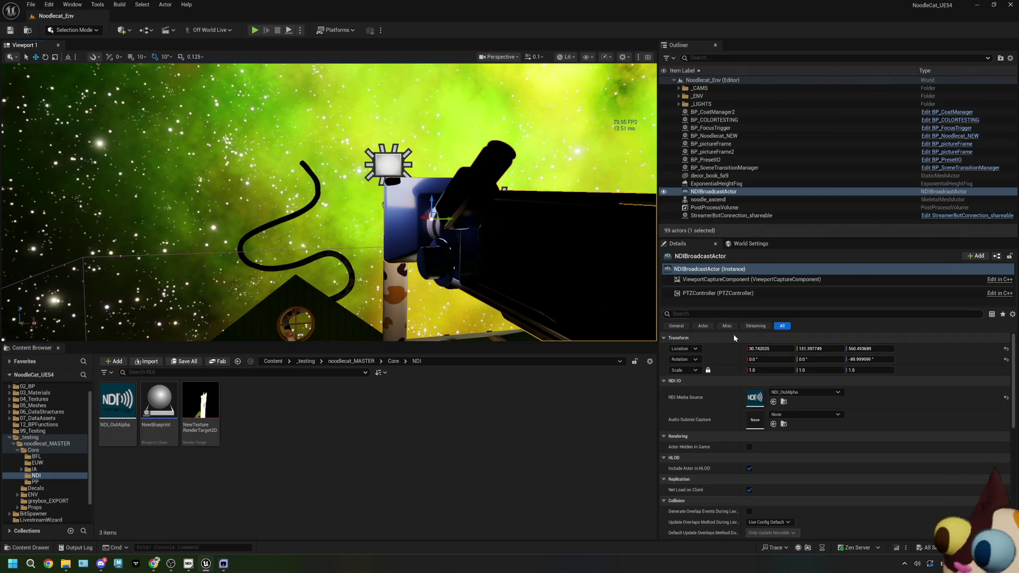
pyautogui.click(705, 280)
pyautogui.click(703, 315)
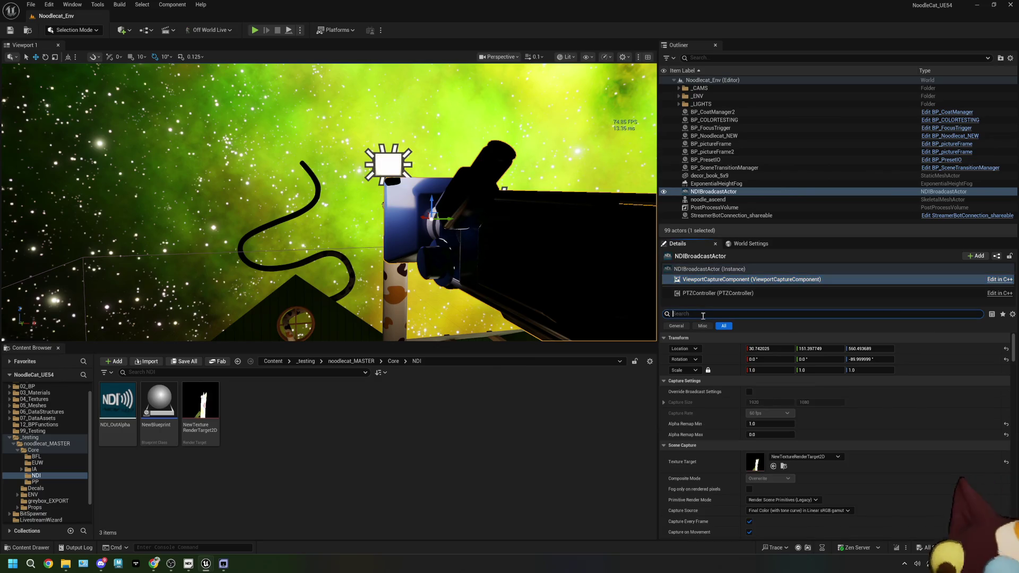
pyautogui.write('tone')
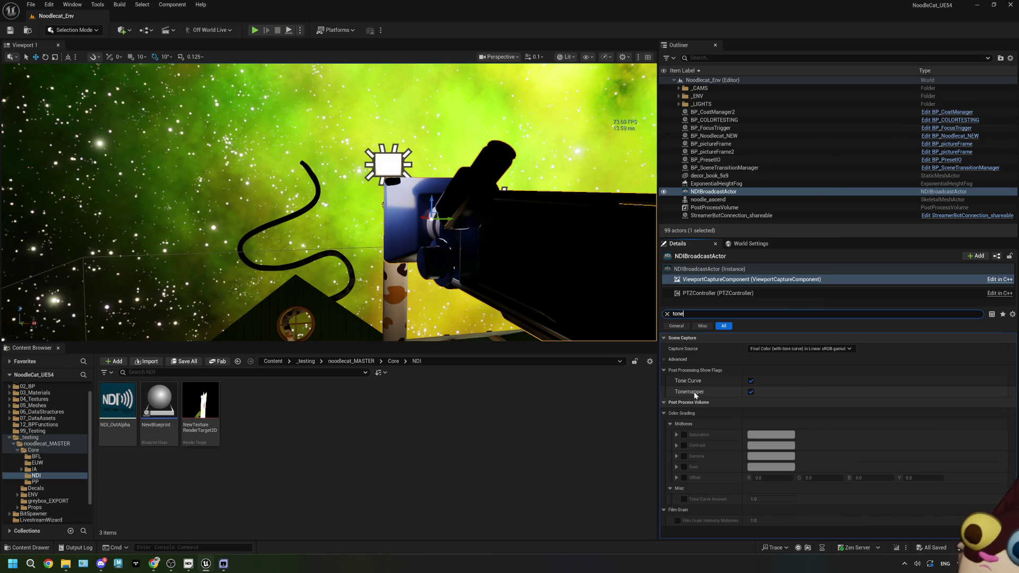
pyautogui.click(667, 315)
pyautogui.scroll(-2, 815, 473)
pyautogui.click(816, 472)
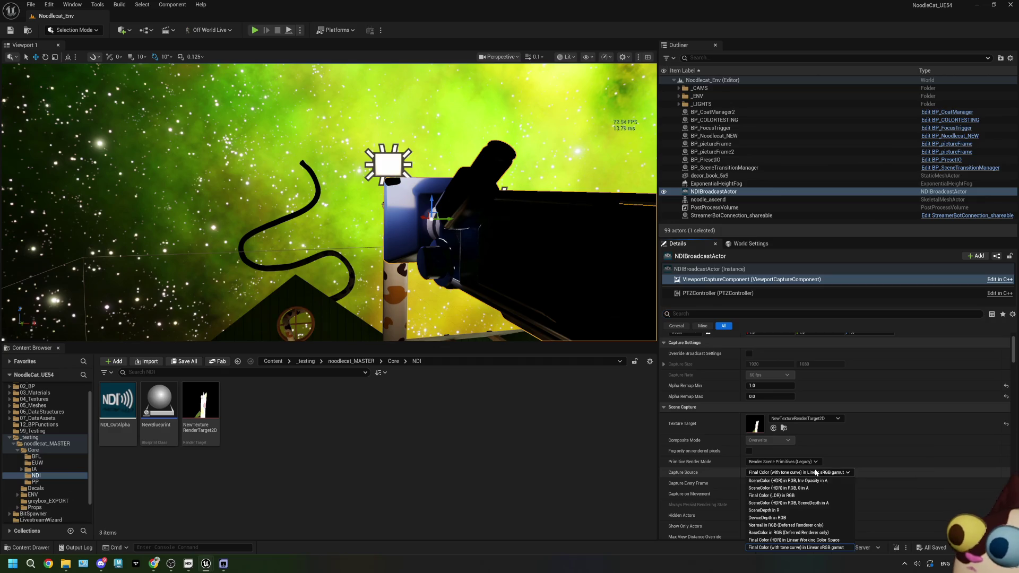
pyautogui.click(793, 540)
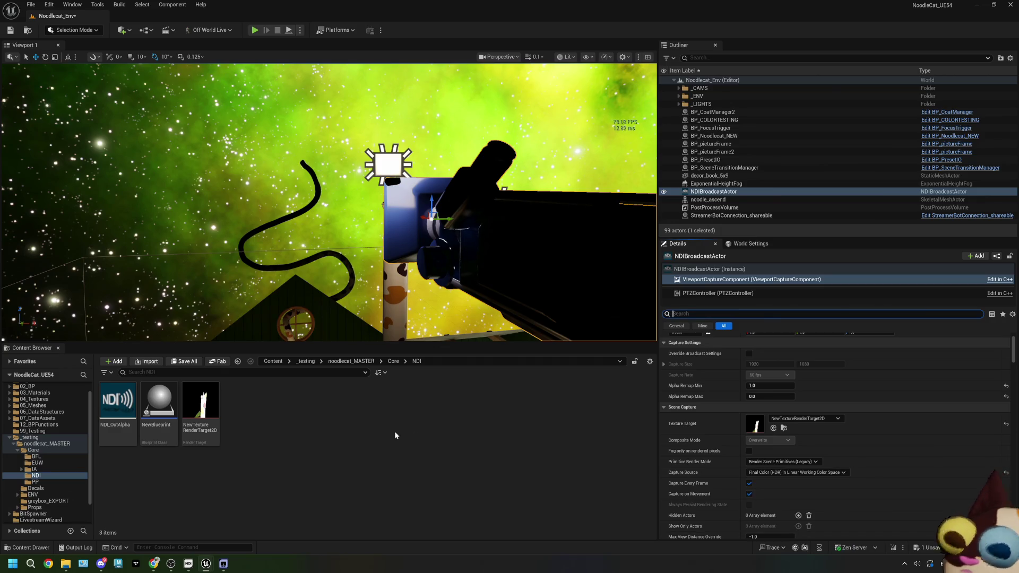
pyautogui.click(9, 31)
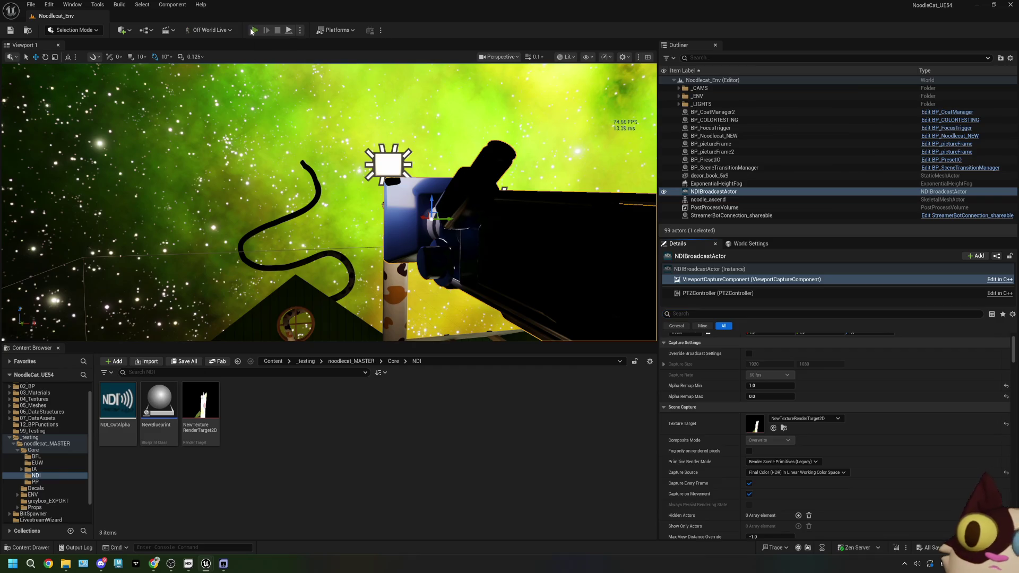
pyautogui.click(254, 30)
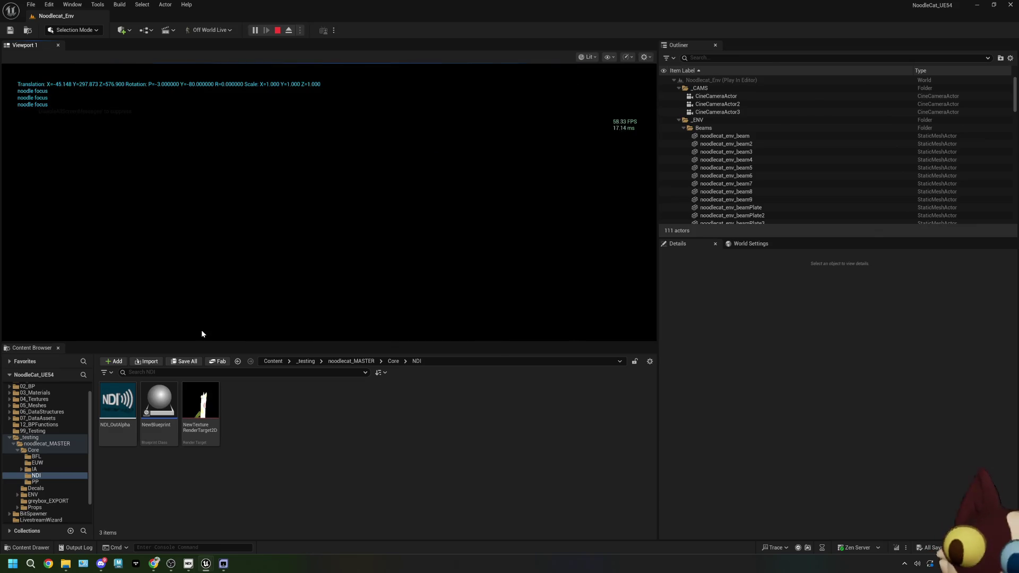
# View the cat feed in NDI Studio Monitor, then arrange OBS left and Unreal right
pyautogui.click(224, 563)
pyautogui.moveTo(363, 72)
pyautogui.mouseDown()
pyautogui.moveTo(378, 75)
pyautogui.moveTo(2, 159)
pyautogui.mouseUp()
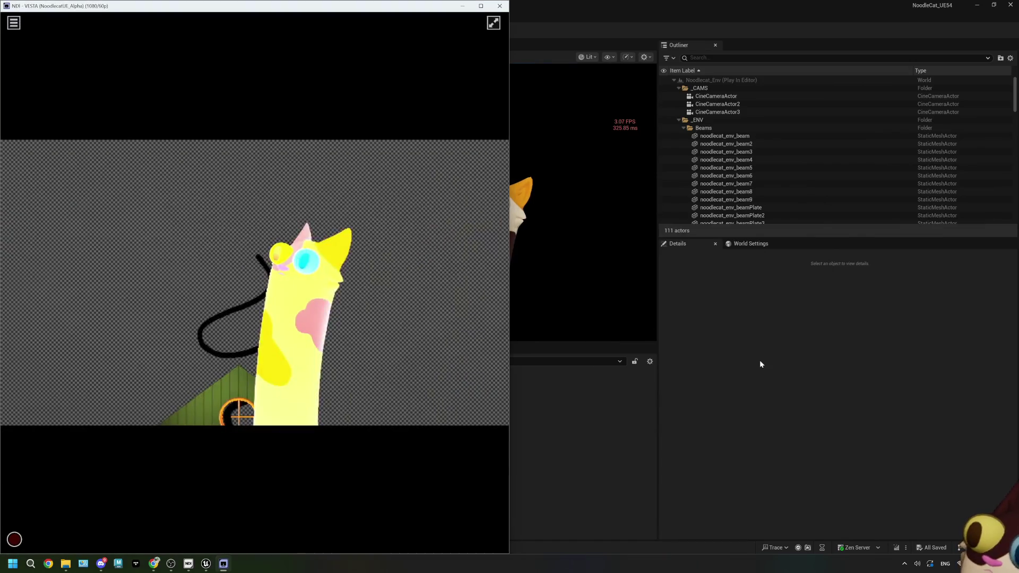
pyautogui.click(760, 364)
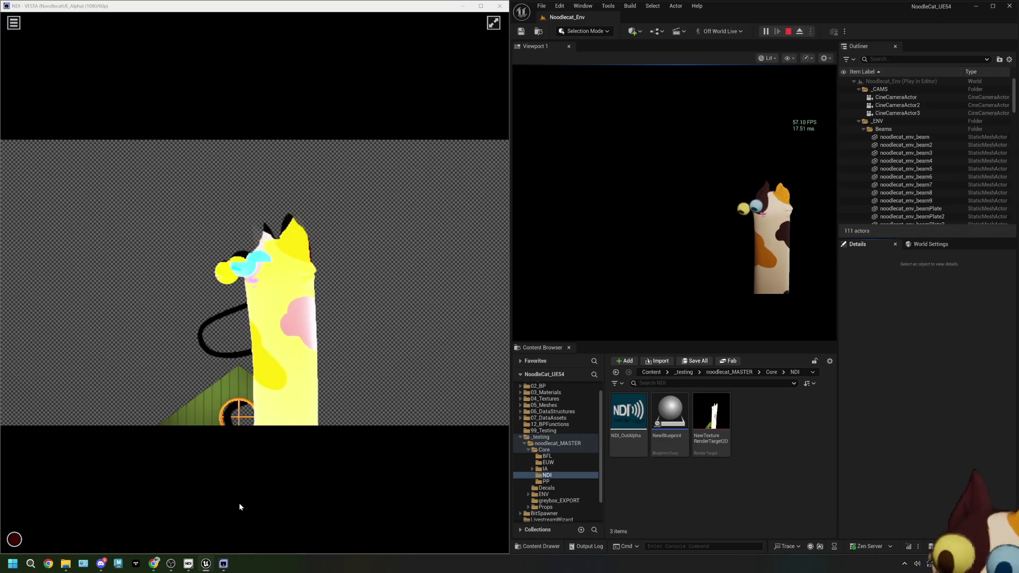
pyautogui.click(202, 517)
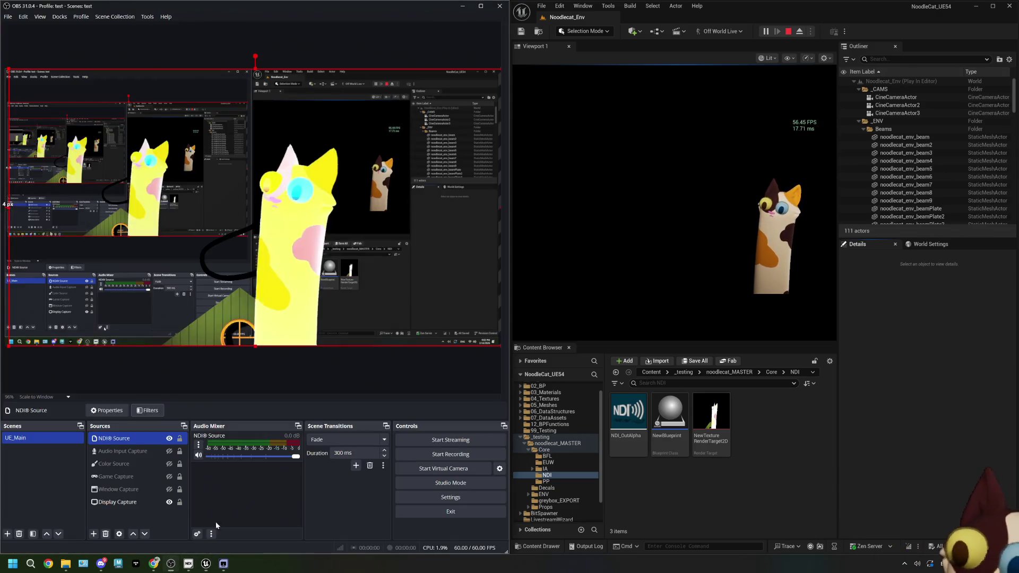
# Focus the Unreal editor and stop the play-in-editor session
pyautogui.click(887, 452)
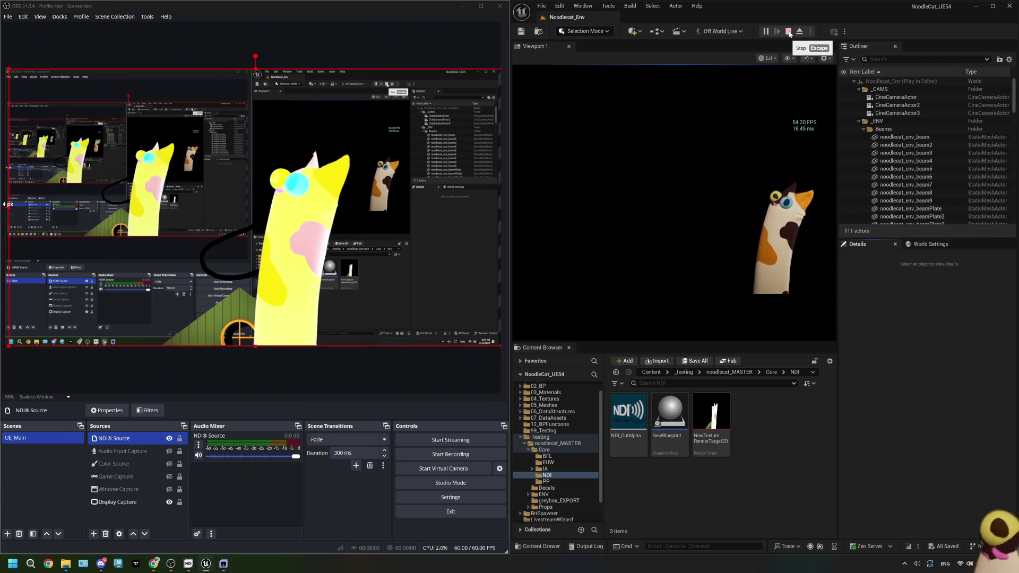
pyautogui.click(789, 32)
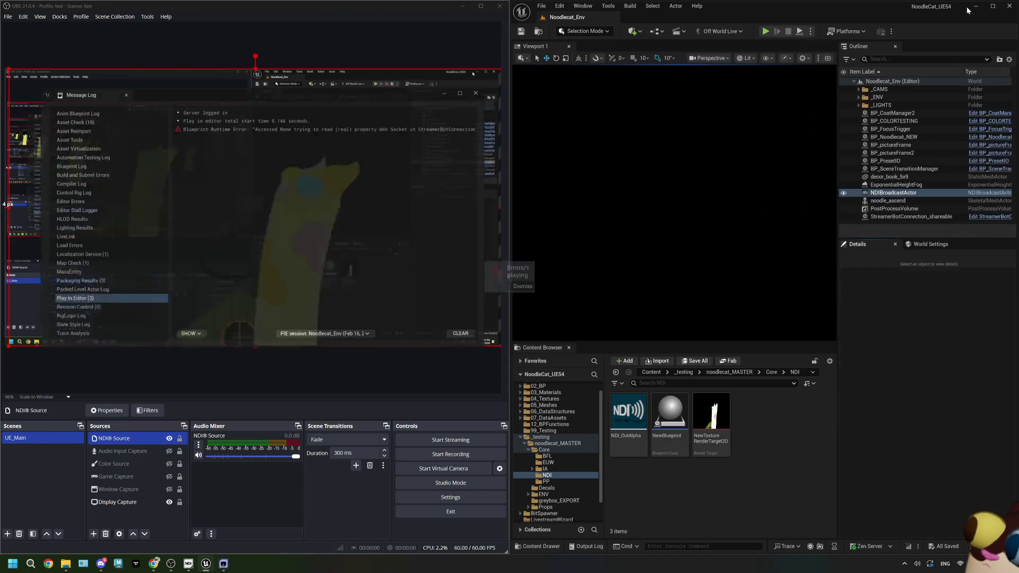
# Switch the NDI Capture Source to Final Color (LDR) in RGB, save the level, and play again
pyautogui.click(488, 86)
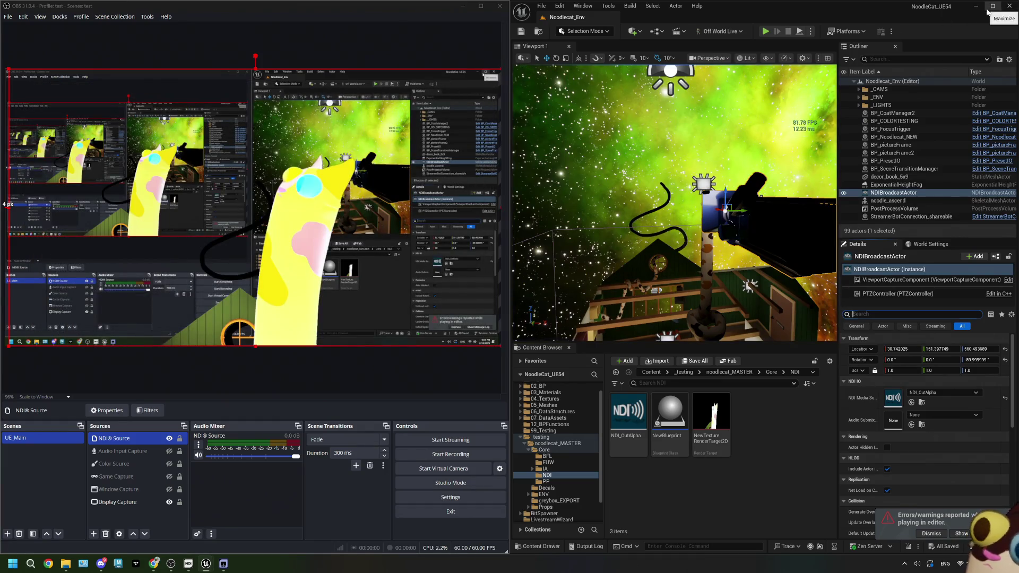
pyautogui.click(988, 10)
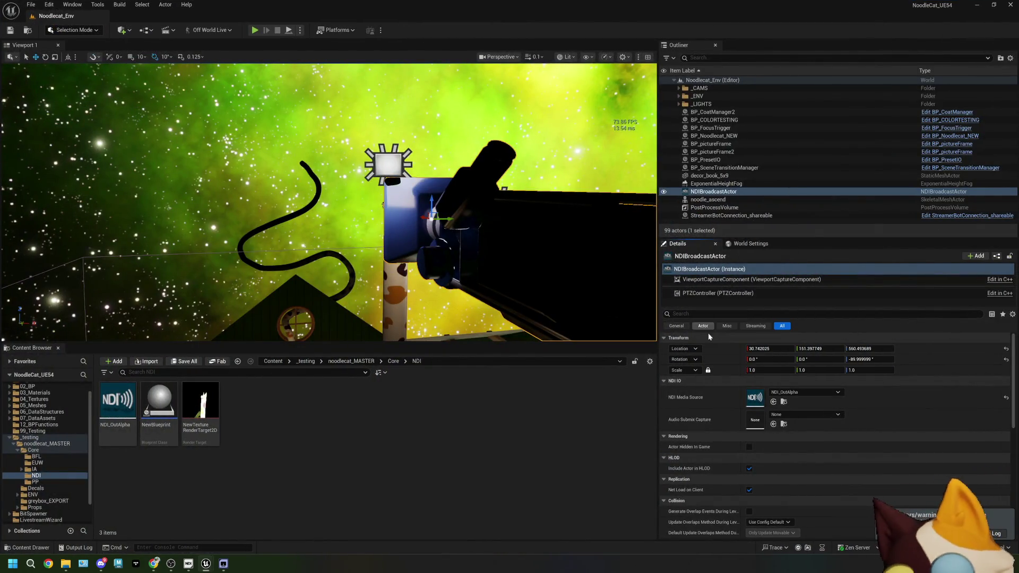
pyautogui.click(754, 279)
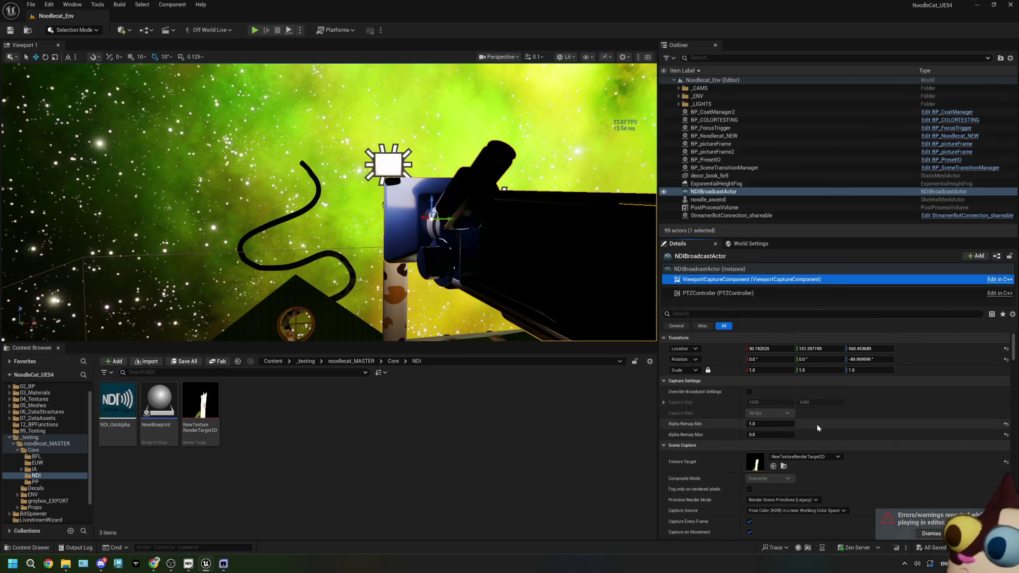
pyautogui.scroll(-3, 817, 424)
pyautogui.click(796, 460)
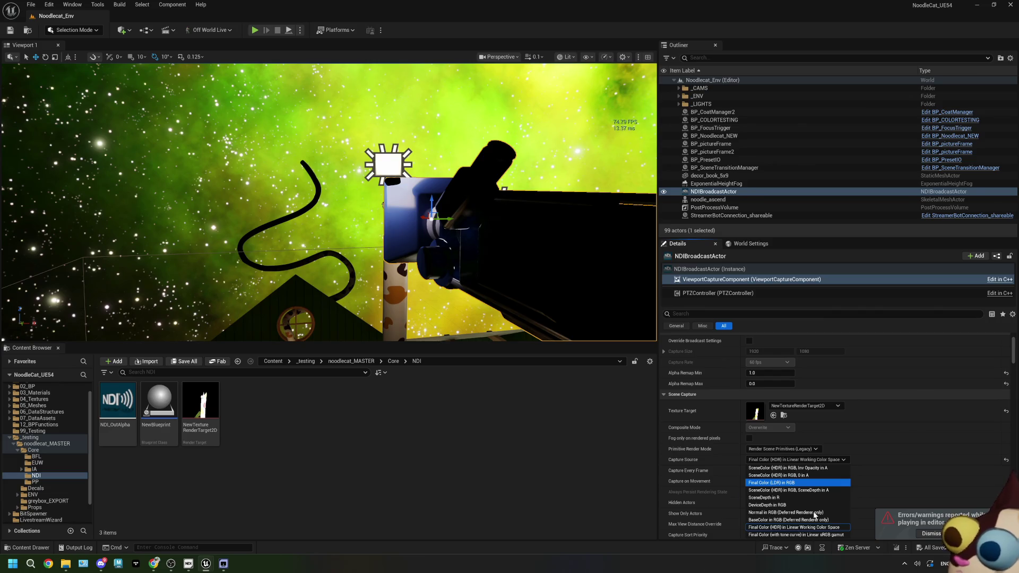
pyautogui.click(815, 482)
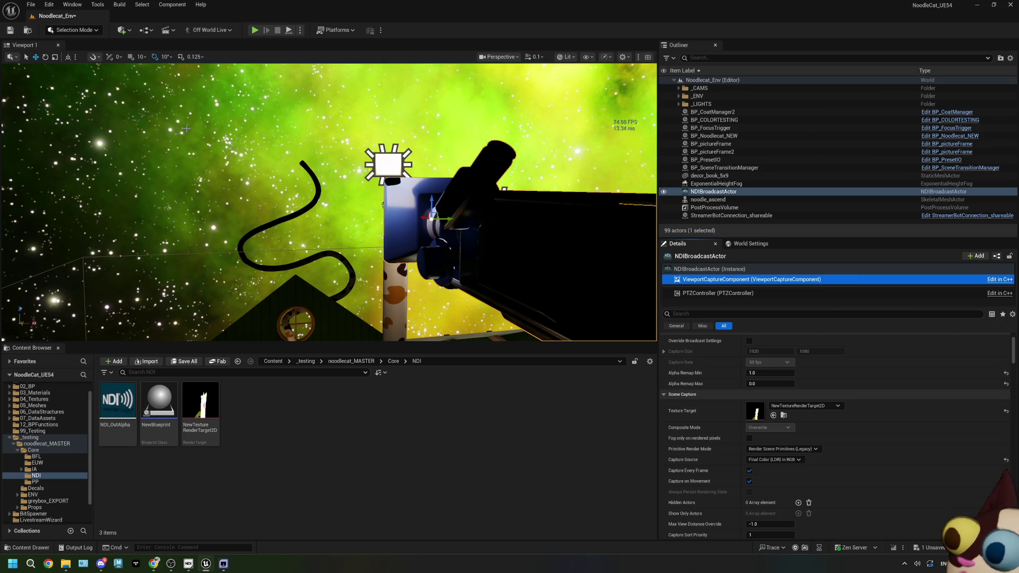
pyautogui.click(10, 30)
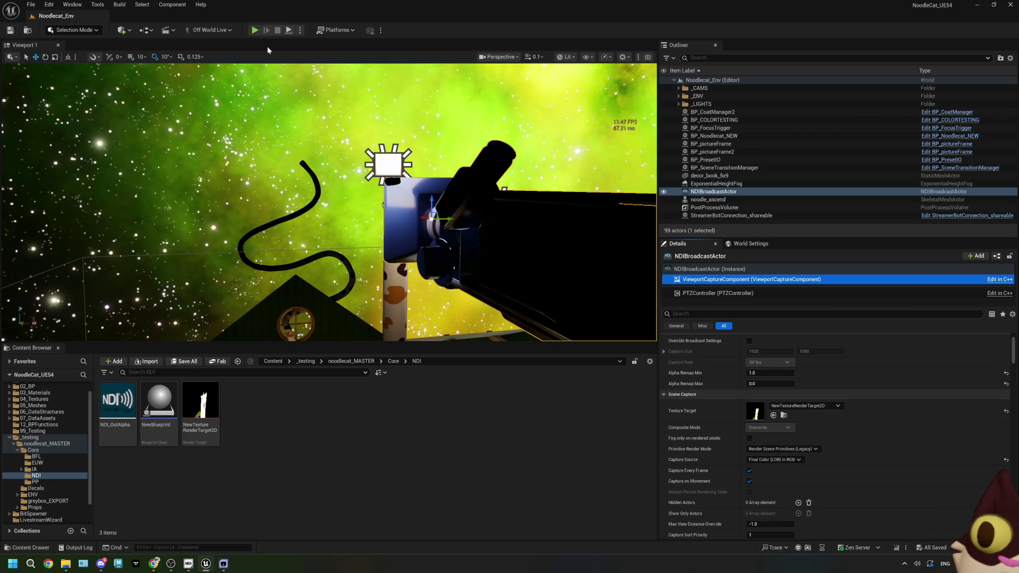
pyautogui.click(255, 30)
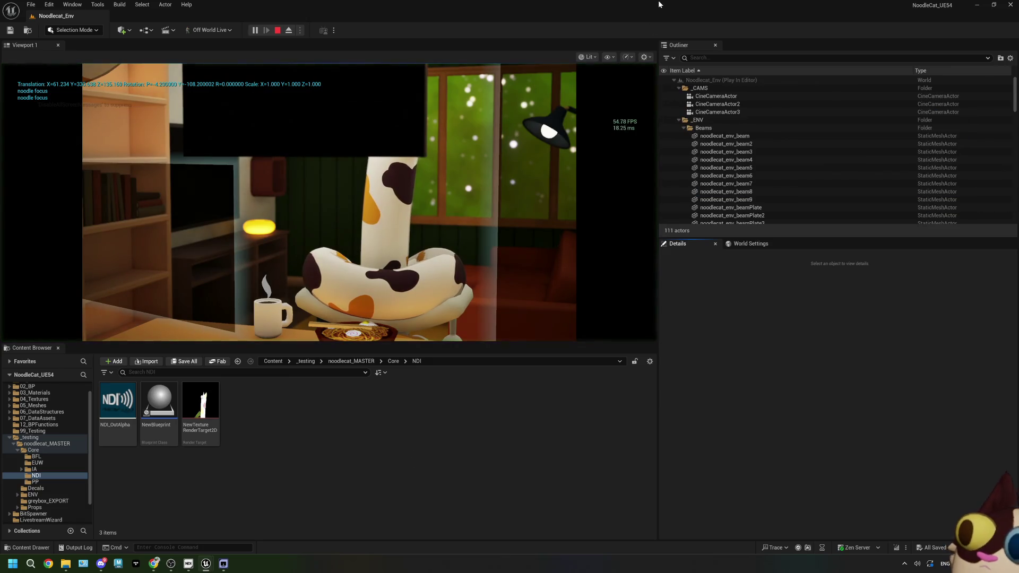
# End the play session, close the Message Log, and maximize the Unreal editor
pyautogui.doubleClick(656, 4)
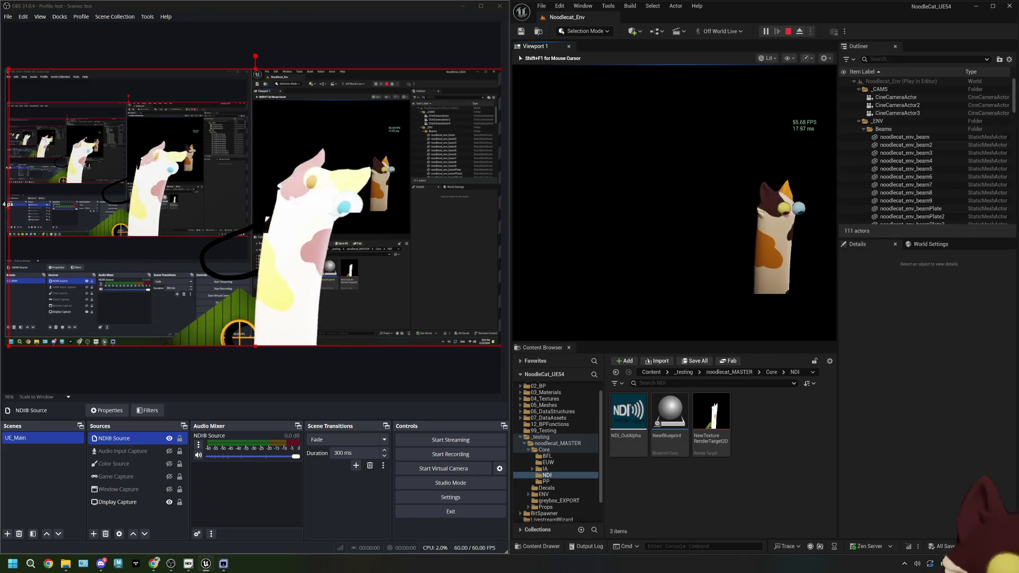
pyautogui.press('Escape')
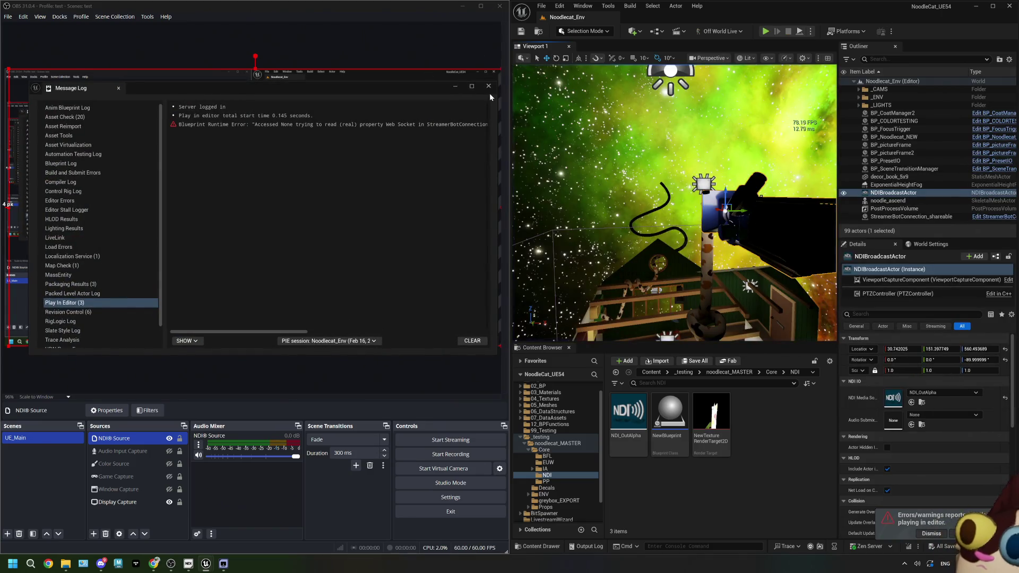
pyautogui.click(489, 88)
pyautogui.click(992, 6)
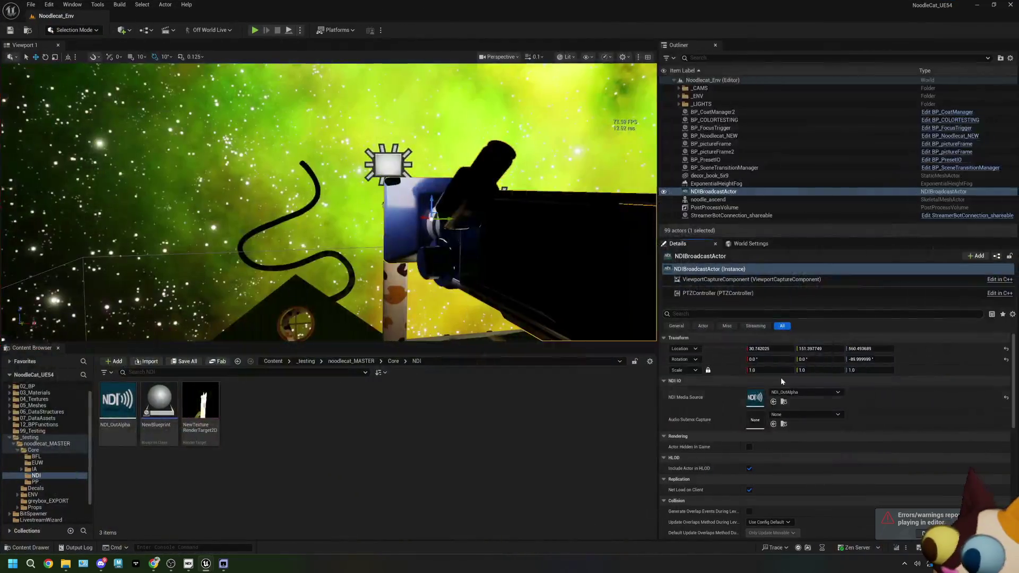
# Set Capture Source to Final Color (with tone curve) in Linear sRGB gamut and play with Alt+P
pyautogui.click(753, 280)
pyautogui.scroll(-3, 798, 385)
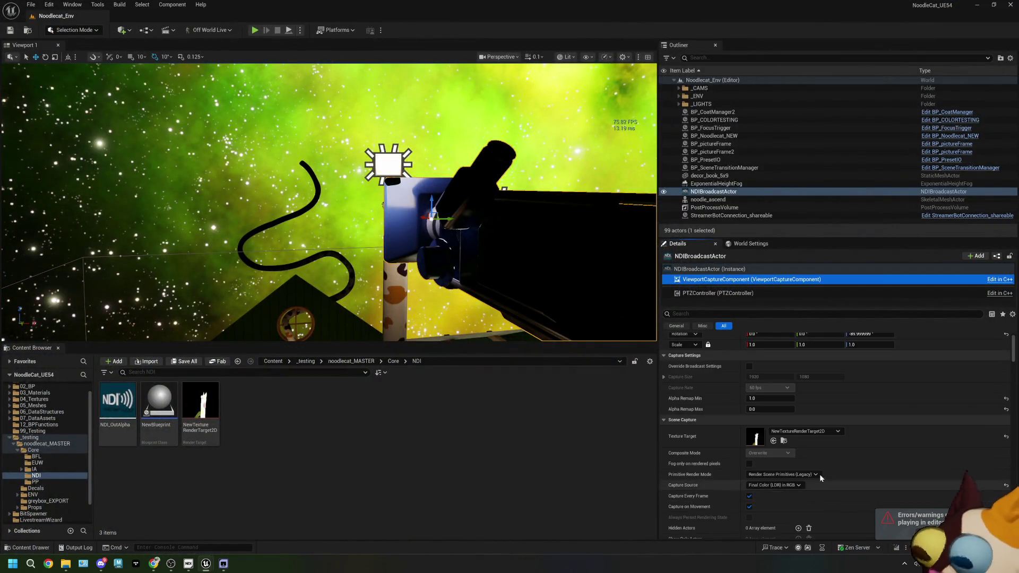
pyautogui.click(793, 448)
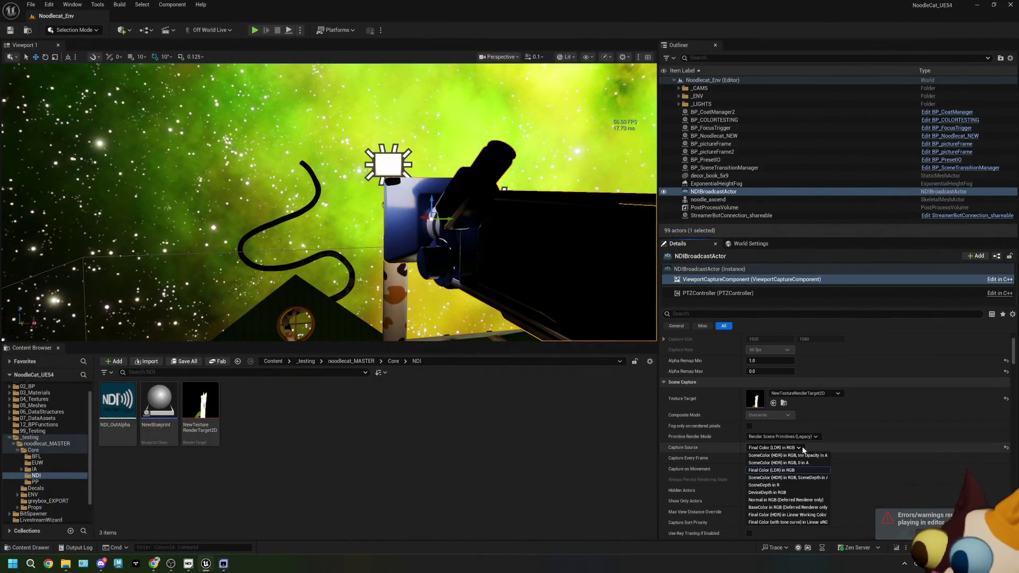
pyautogui.click(804, 522)
pyautogui.scroll(-2, 675, 467)
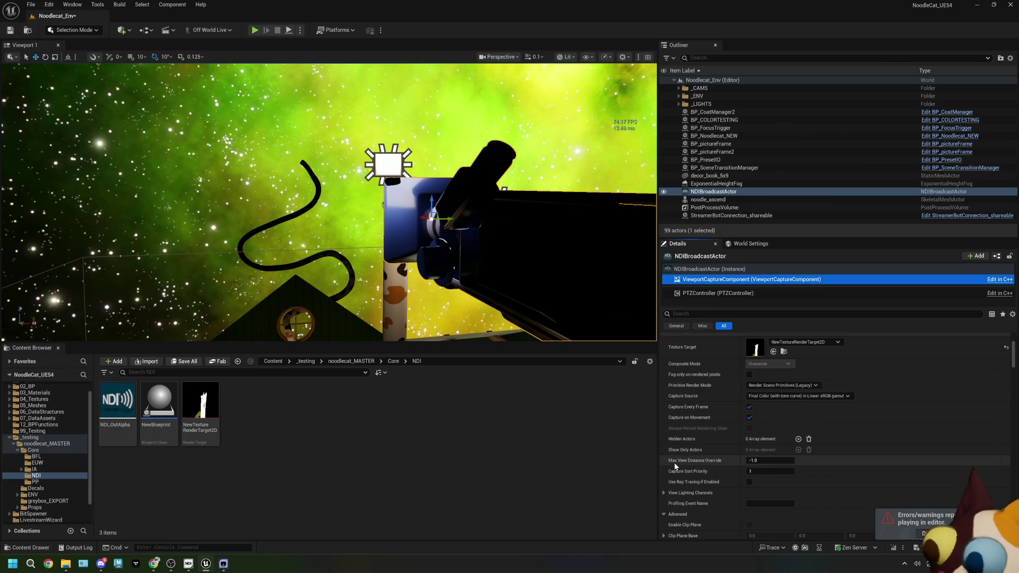
pyautogui.click(49, 5)
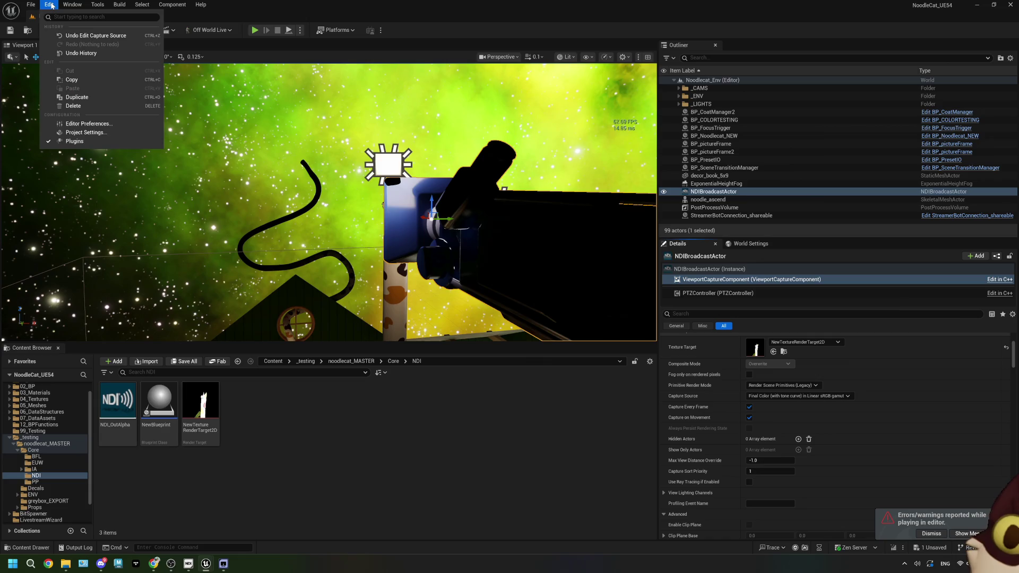
pyautogui.click(119, 143)
pyautogui.hotkey('alt', 'p')
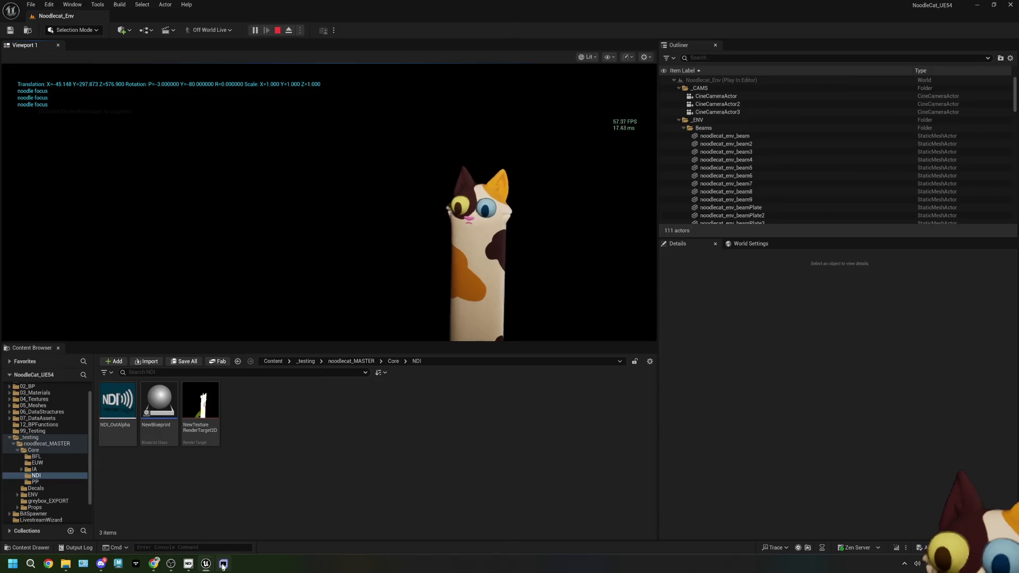
# Toggle Settings > Video > Low Bandwidth in NDI Studio Monitor
pyautogui.click(14, 22)
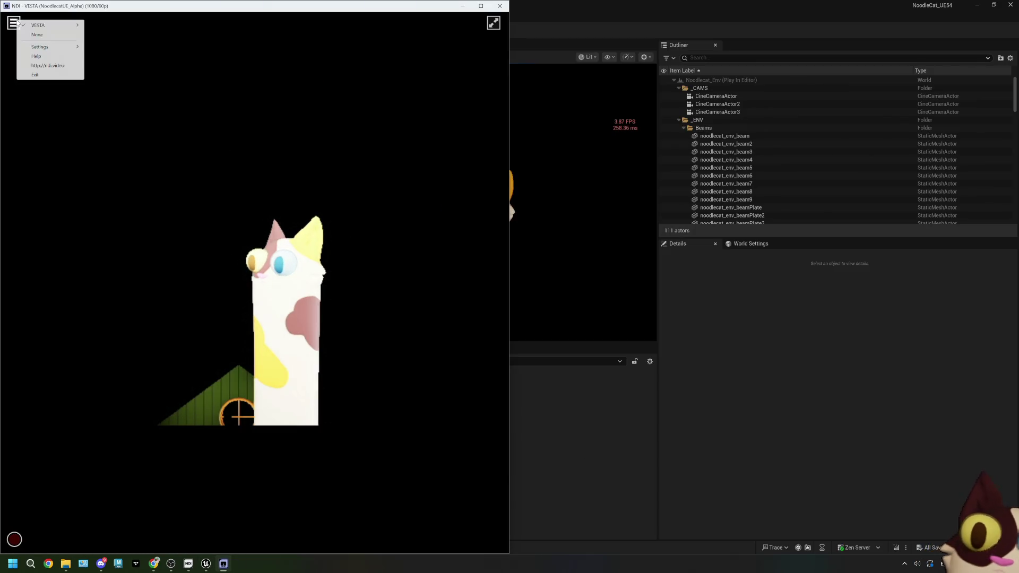
pyautogui.moveTo(69, 50)
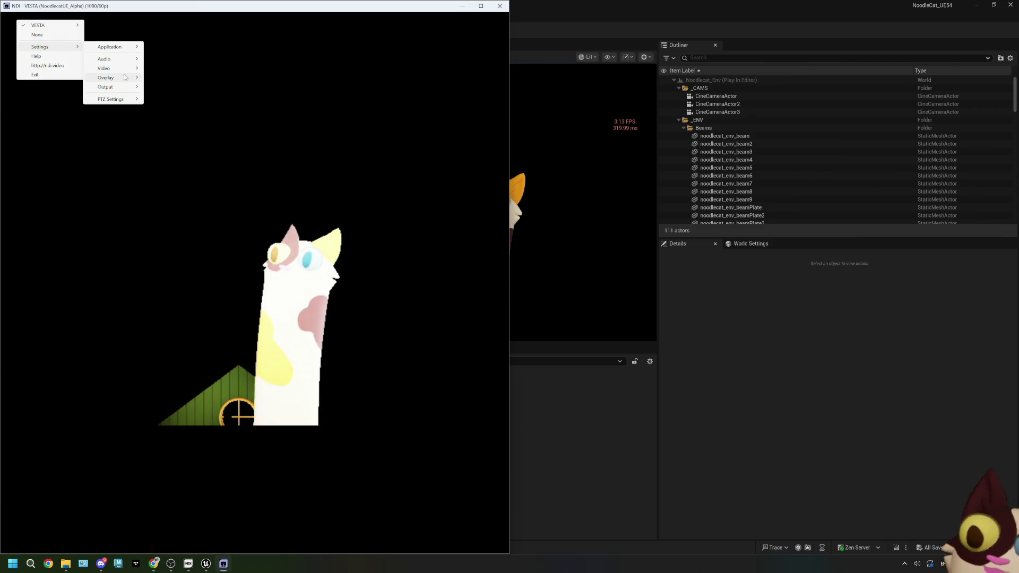
pyautogui.moveTo(125, 78)
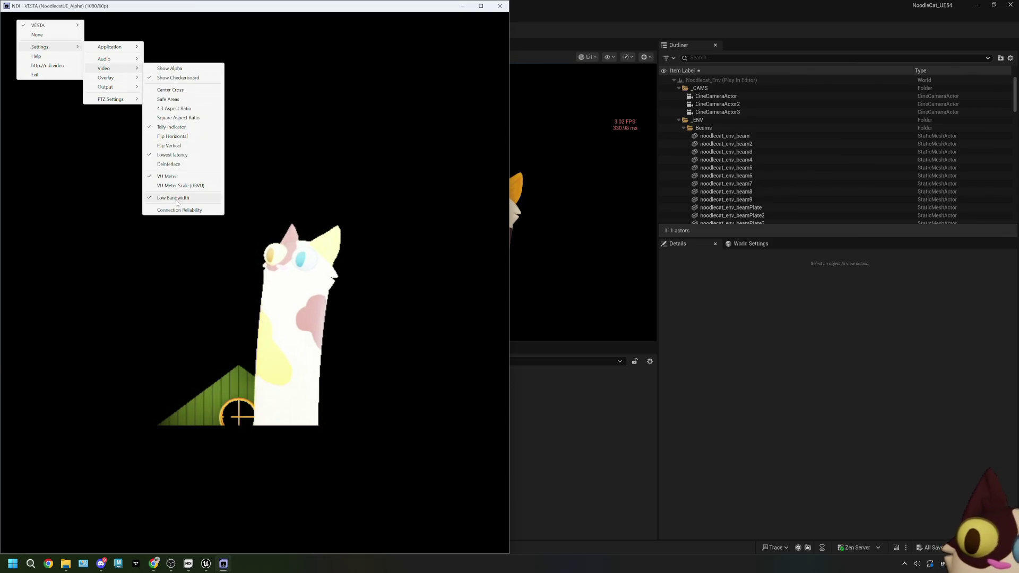
pyautogui.click(177, 200)
# Dock Unreal to the right half, compare the cat in OBS, and stop the play session
pyautogui.click(748, 346)
pyautogui.press('super+Right')
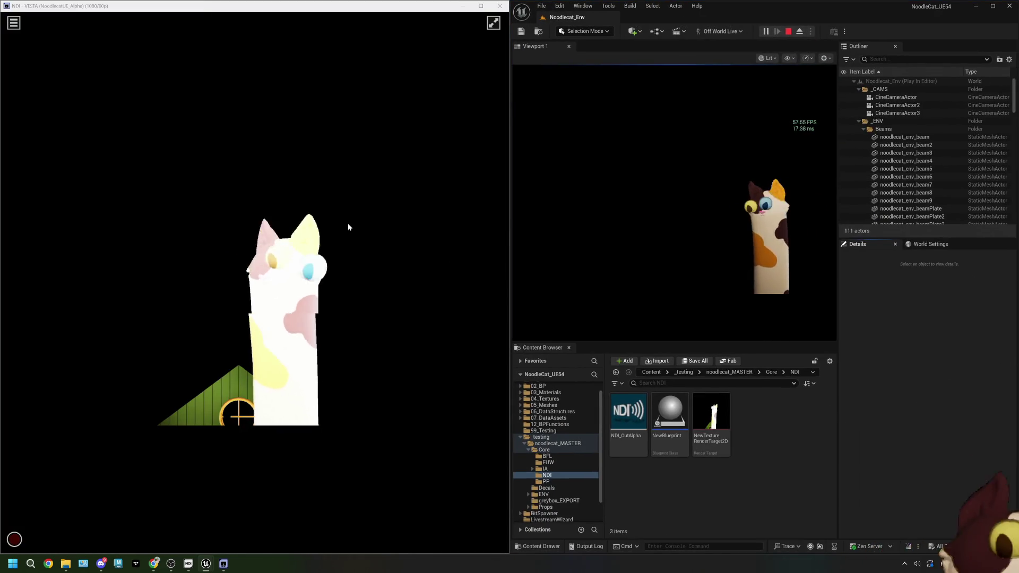
pyautogui.click(171, 564)
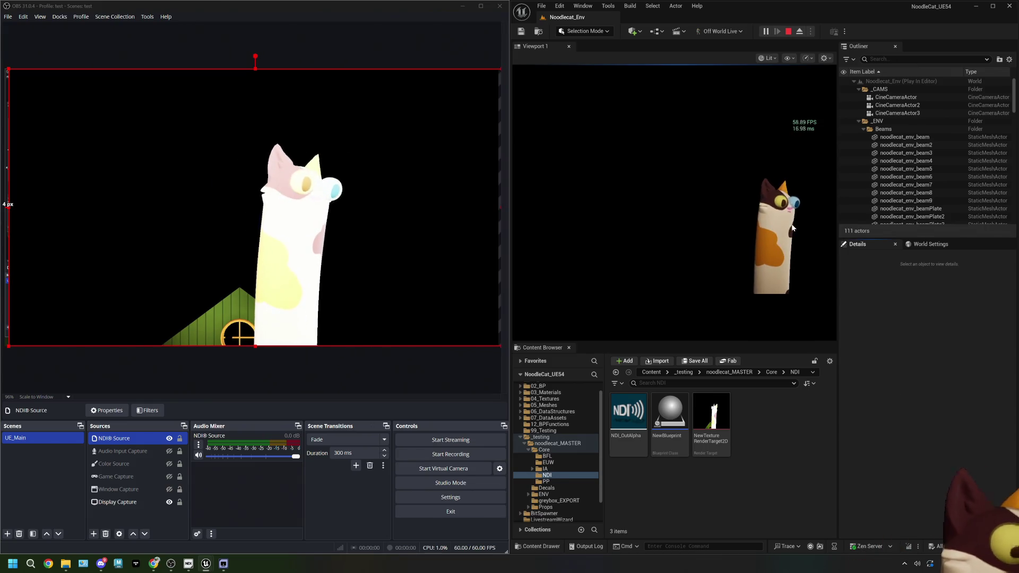
pyautogui.click(788, 33)
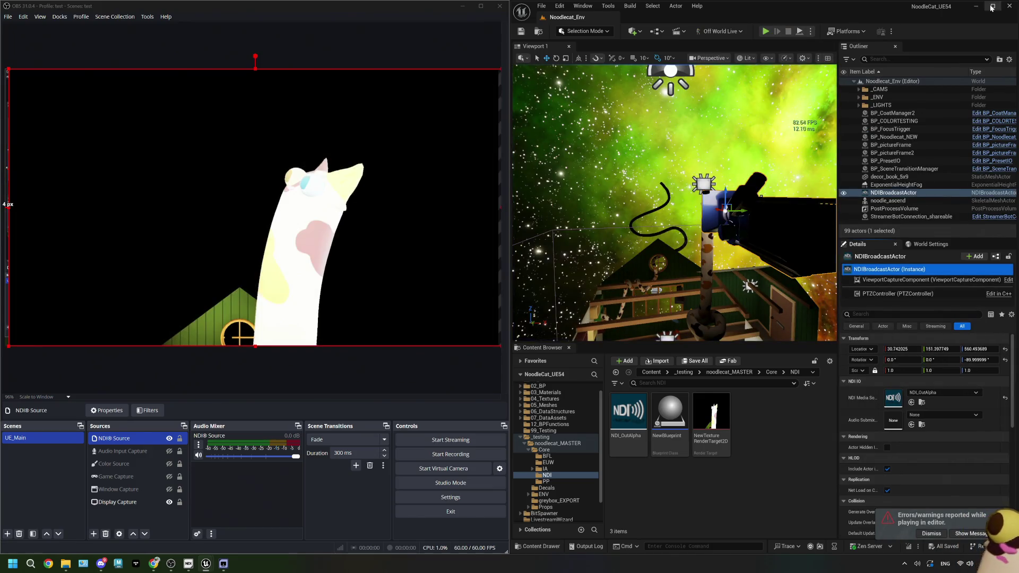
# Maximize the editor and open Project Settings at Engine > Rendering
pyautogui.press('super+Up')
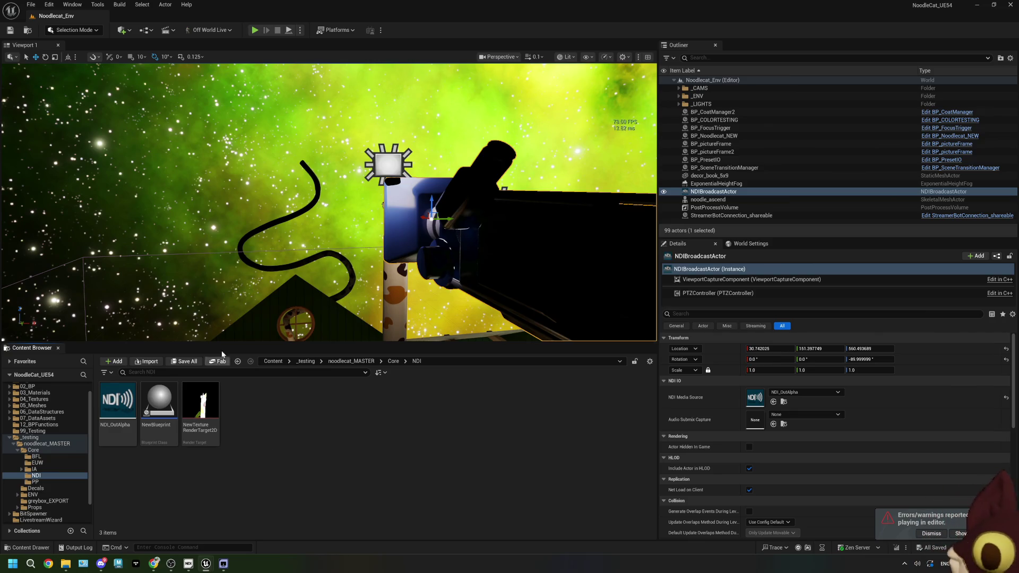
pyautogui.click(56, 4)
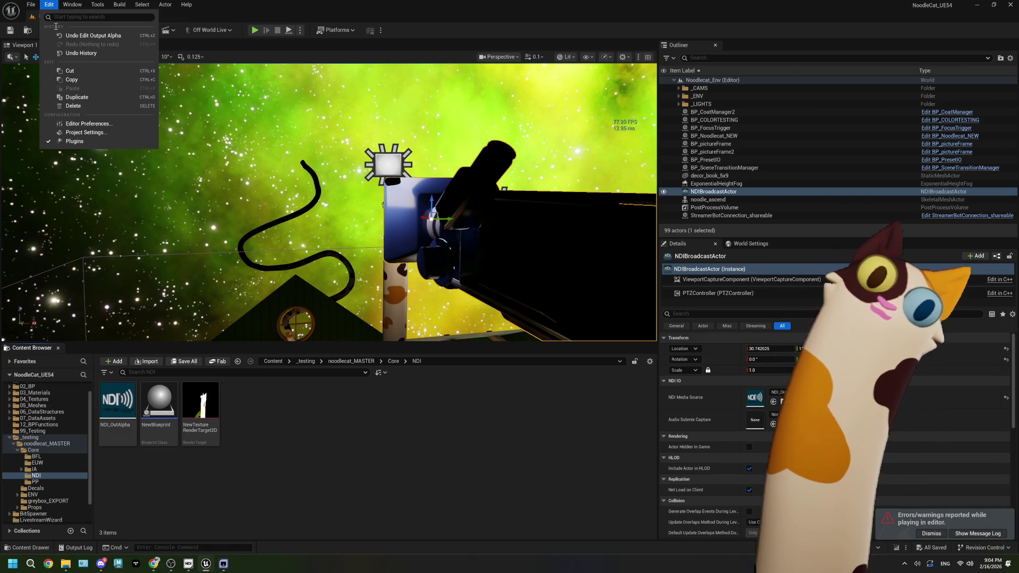
pyautogui.click(85, 132)
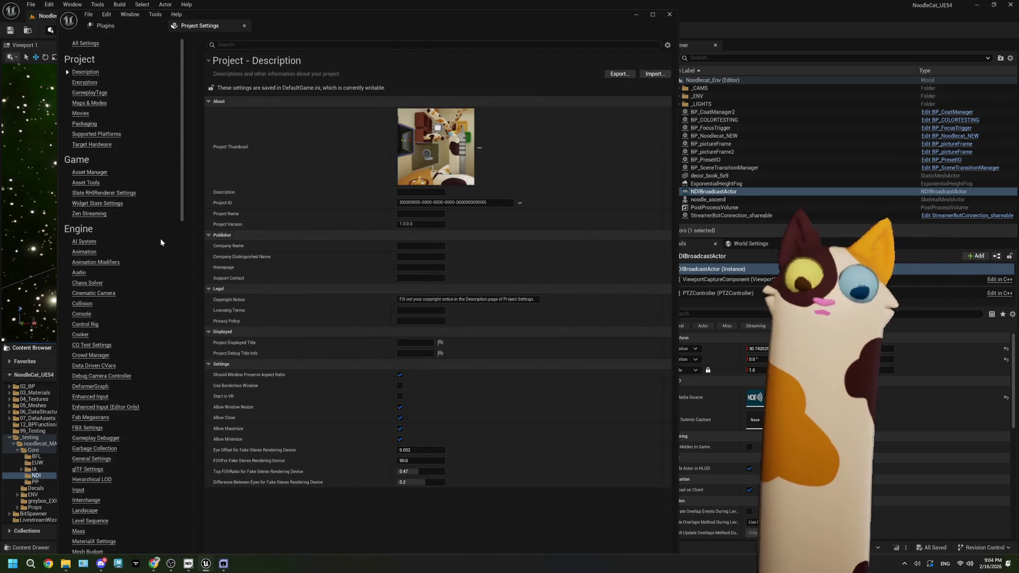
pyautogui.scroll(-3, 142, 275)
pyautogui.scroll(-3, 143, 275)
pyautogui.click(84, 357)
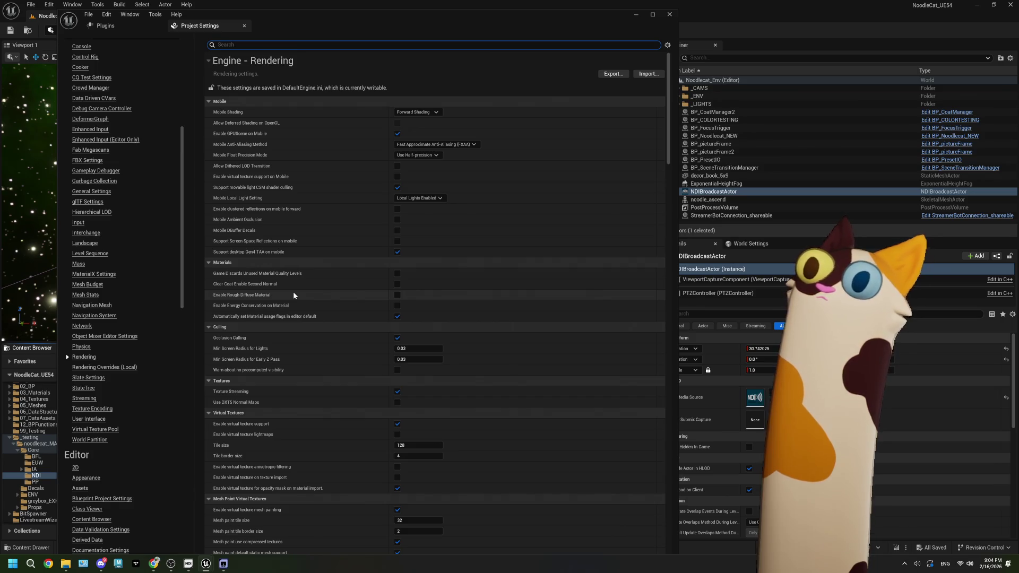
# Scroll through the Engine > Rendering settings
pyautogui.scroll(-3, 293, 293)
pyautogui.scroll(-7, 294, 295)
pyautogui.scroll(-10, 293, 296)
pyautogui.scroll(-15, 293, 296)
pyautogui.scroll(-11, 294, 295)
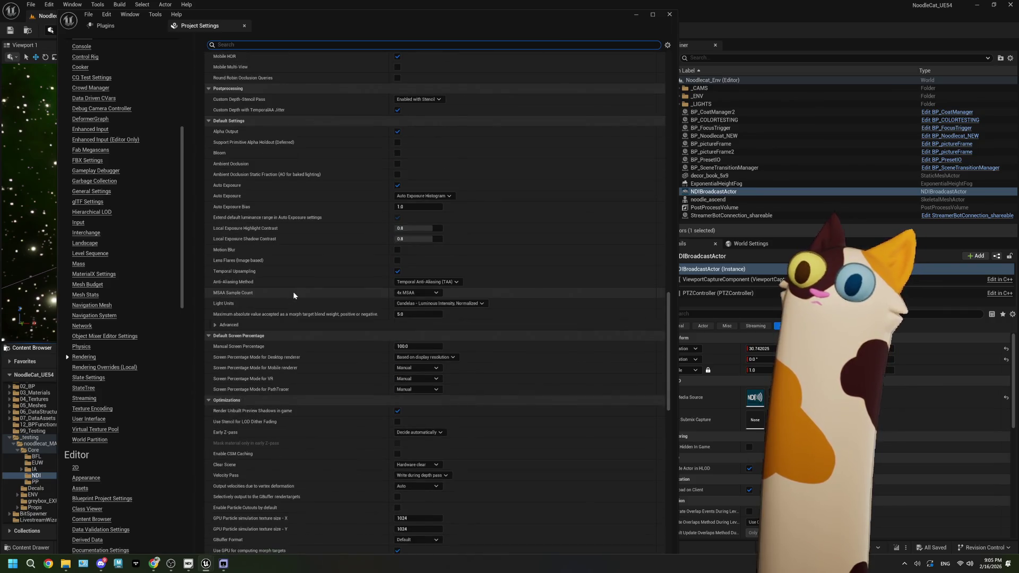
pyautogui.scroll(-5, 293, 291)
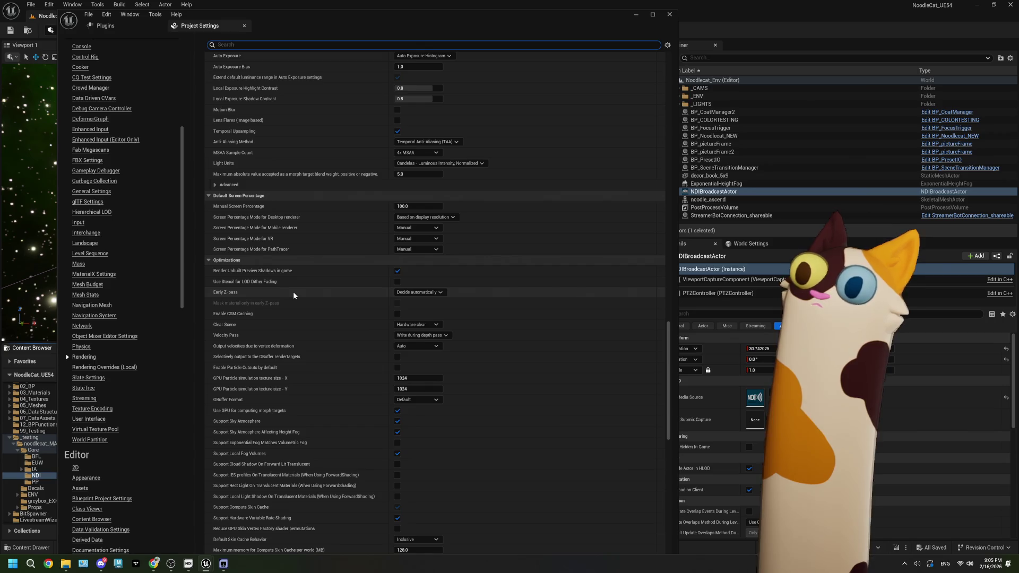
pyautogui.scroll(-4, 293, 296)
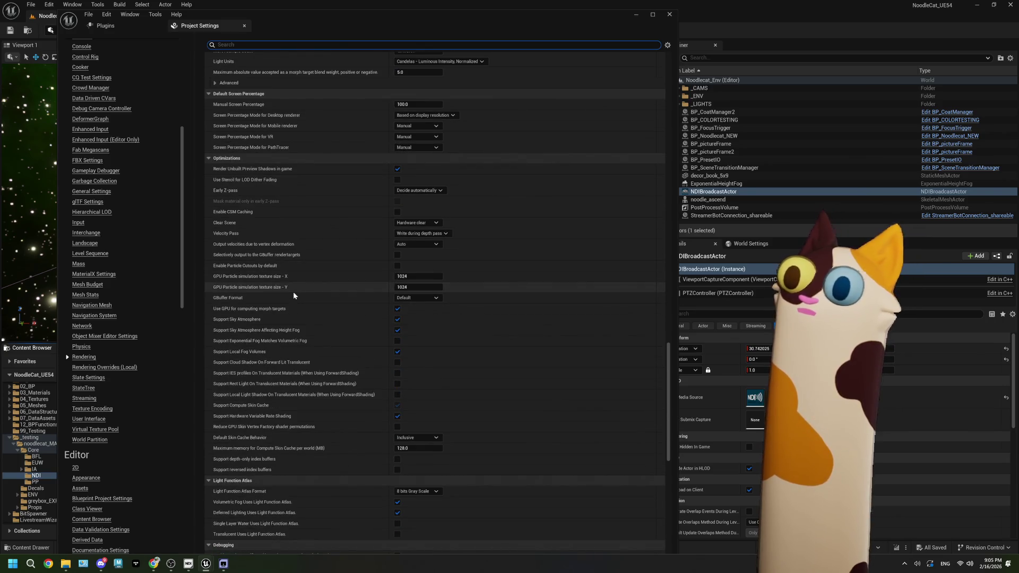
pyautogui.scroll(-11, 293, 291)
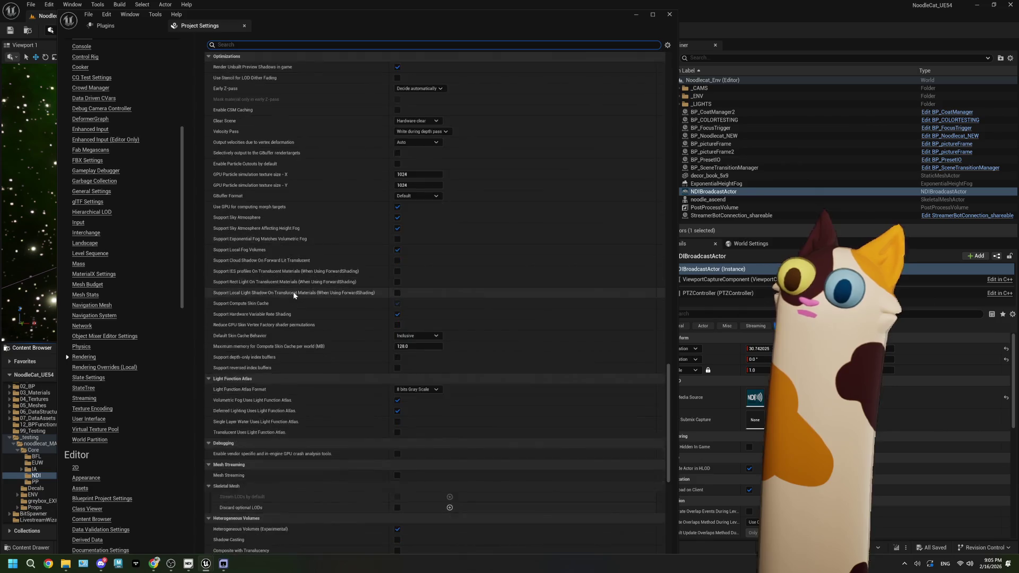
pyautogui.scroll(-8, 293, 292)
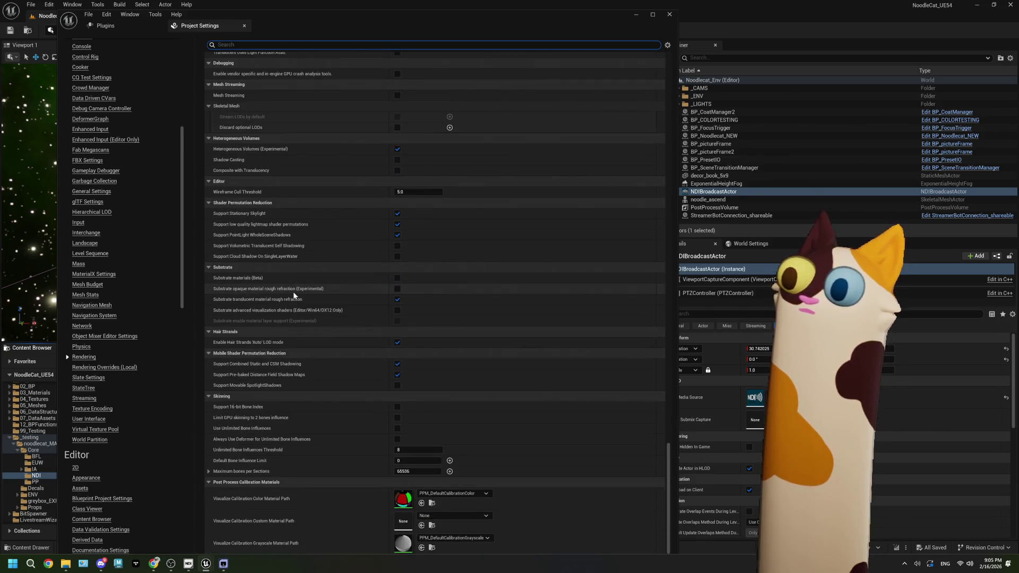
pyautogui.scroll(20, 293, 292)
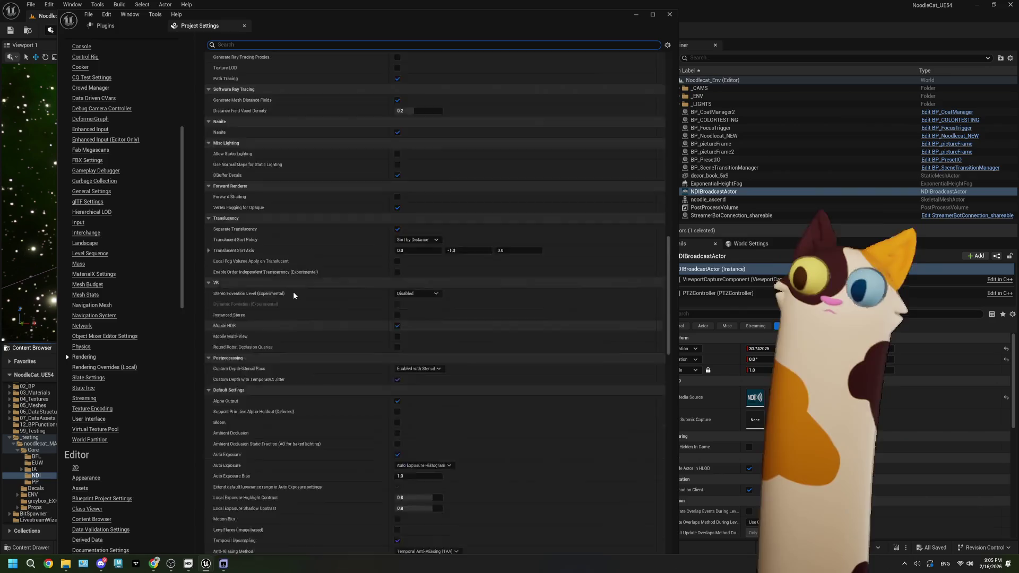
pyautogui.scroll(15, 293, 291)
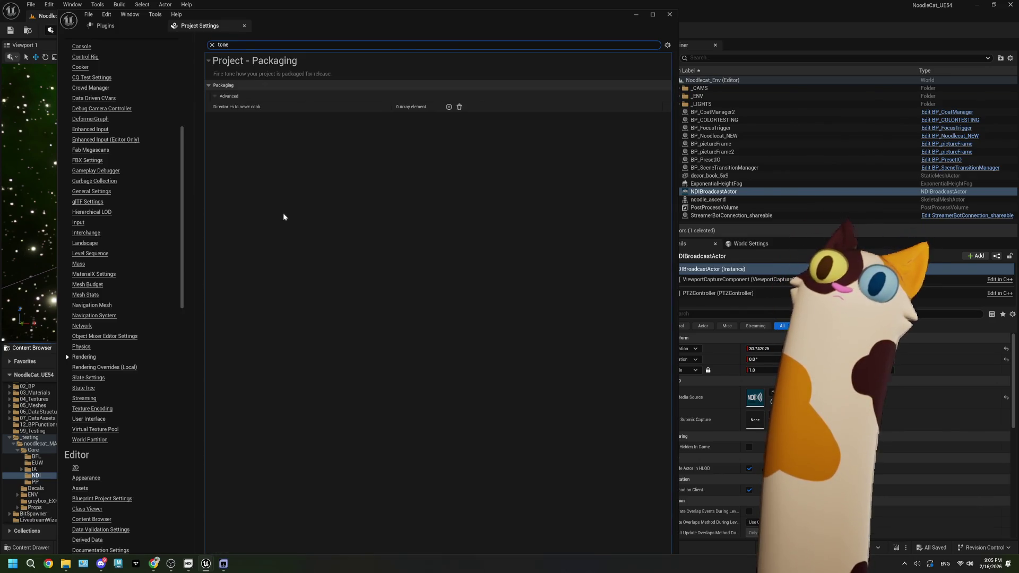
# Search Project Settings for 'max fr', clear the search, and close Project Settings
pyautogui.press('BackSpace')
pyautogui.press('BackSpace')
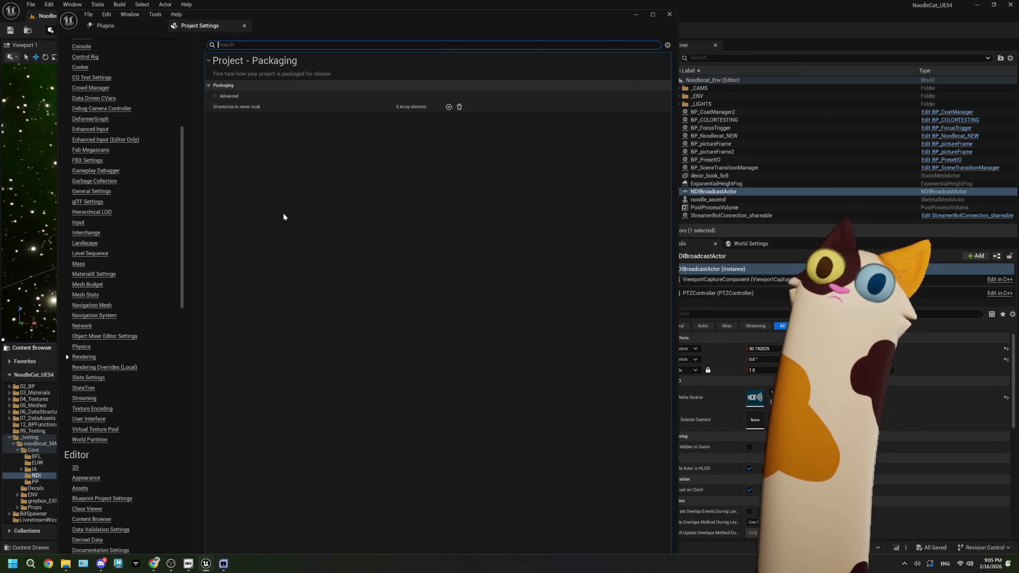
pyautogui.scroll(10, 146, 155)
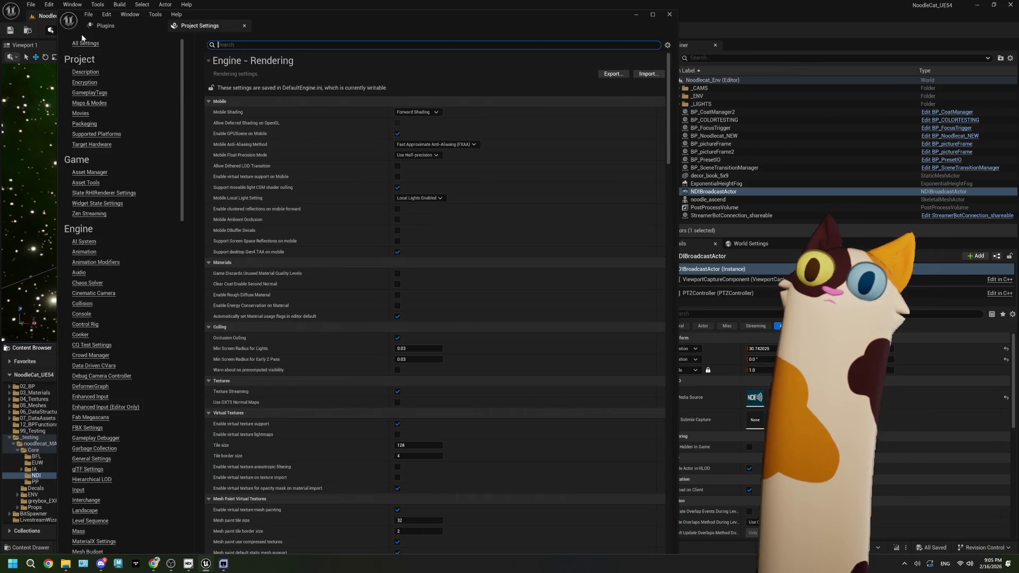
pyautogui.click(93, 45)
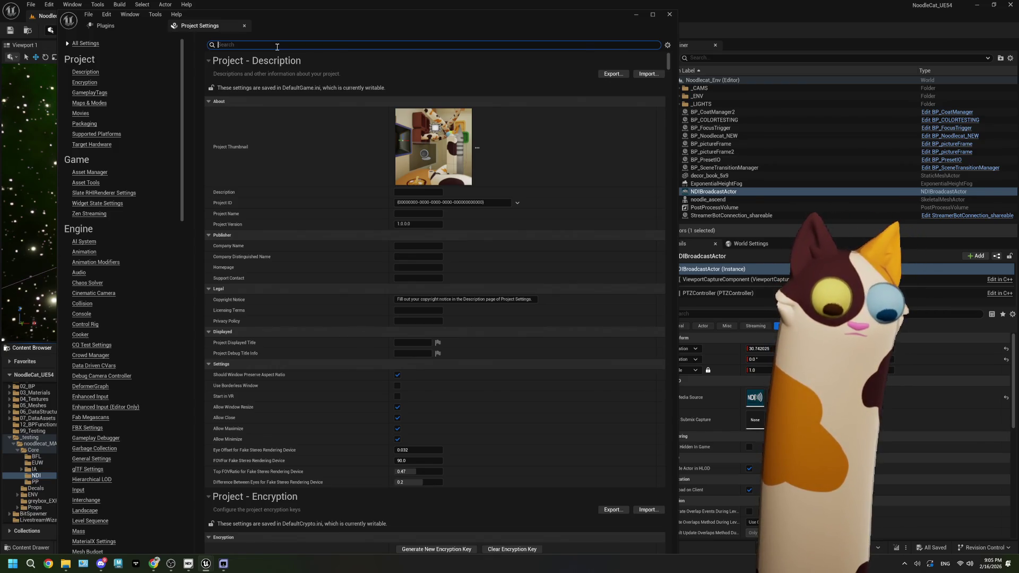
pyautogui.write('mex f')
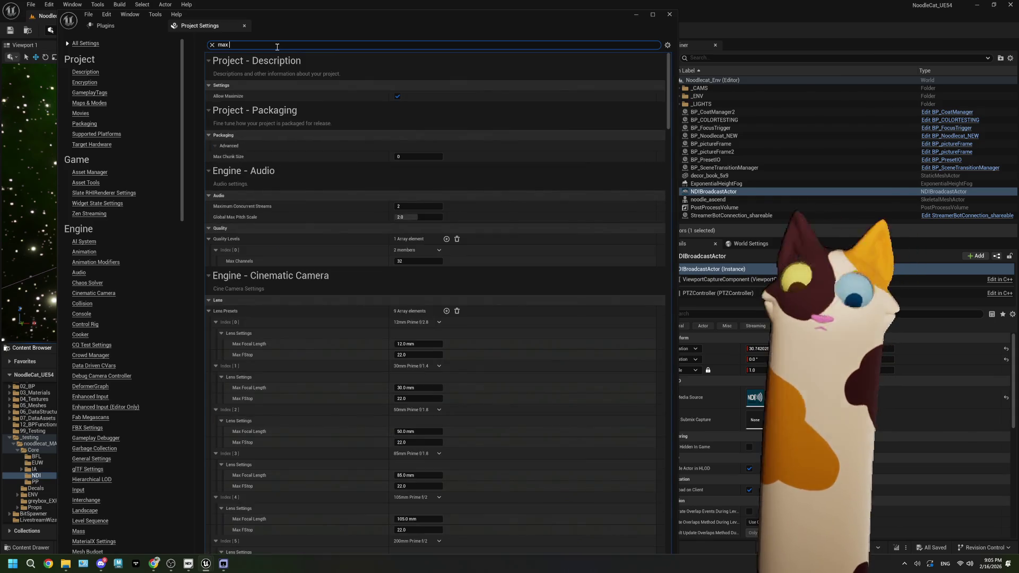
pyautogui.write('ra')
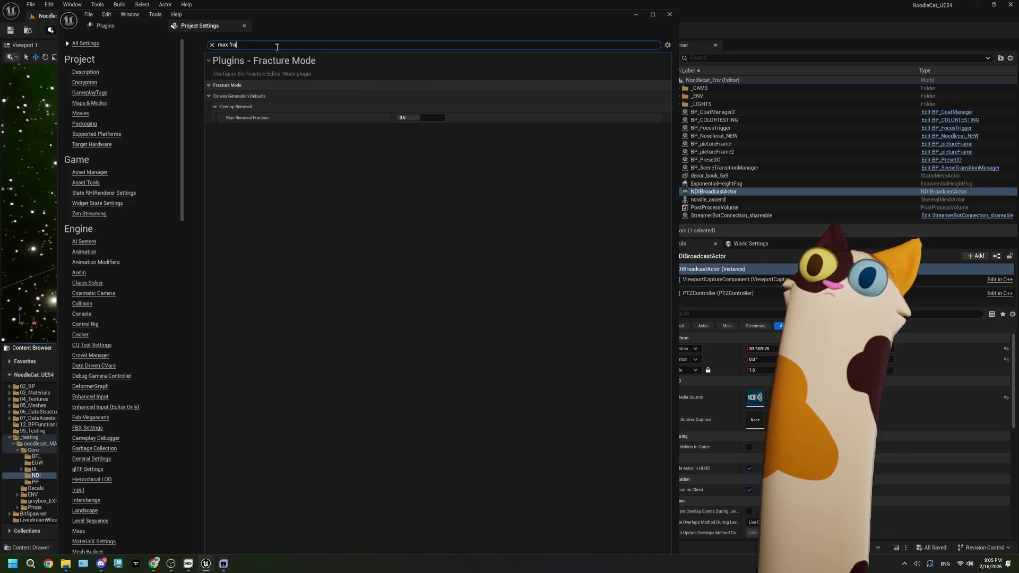
pyautogui.press('BackSpace')
pyautogui.press('BackSpace')
pyautogui.press('BackSpace')
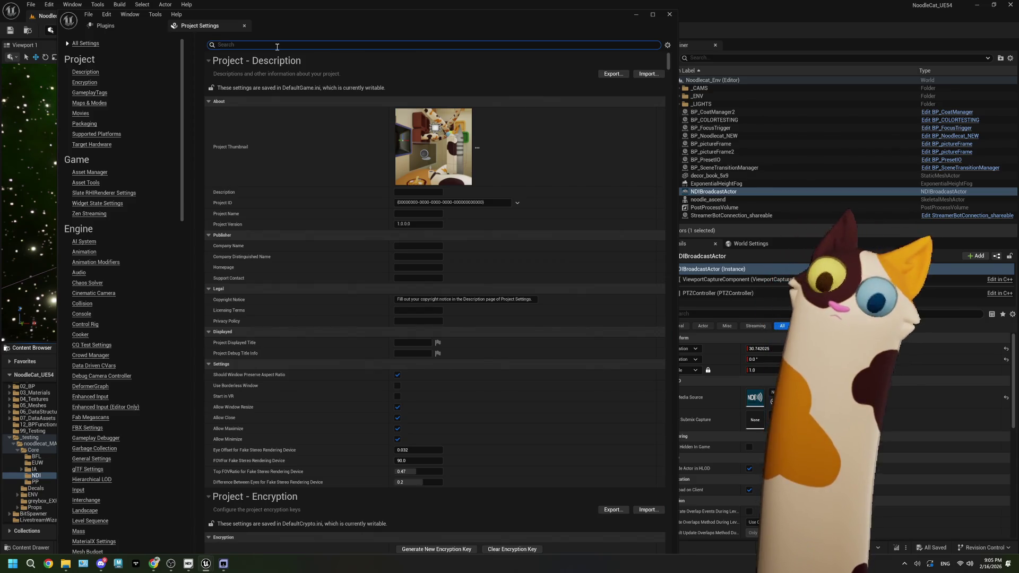
pyautogui.click(670, 14)
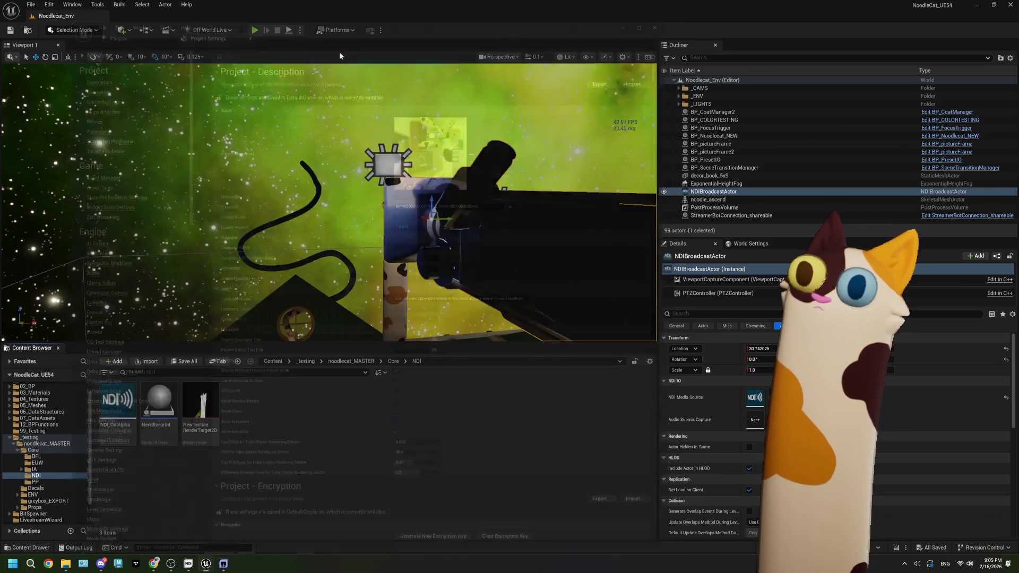
# Change NDI_OutAlpha's broadcast frame rate to 30 fps, save it, and close its editor
pyautogui.doubleClick(117, 401)
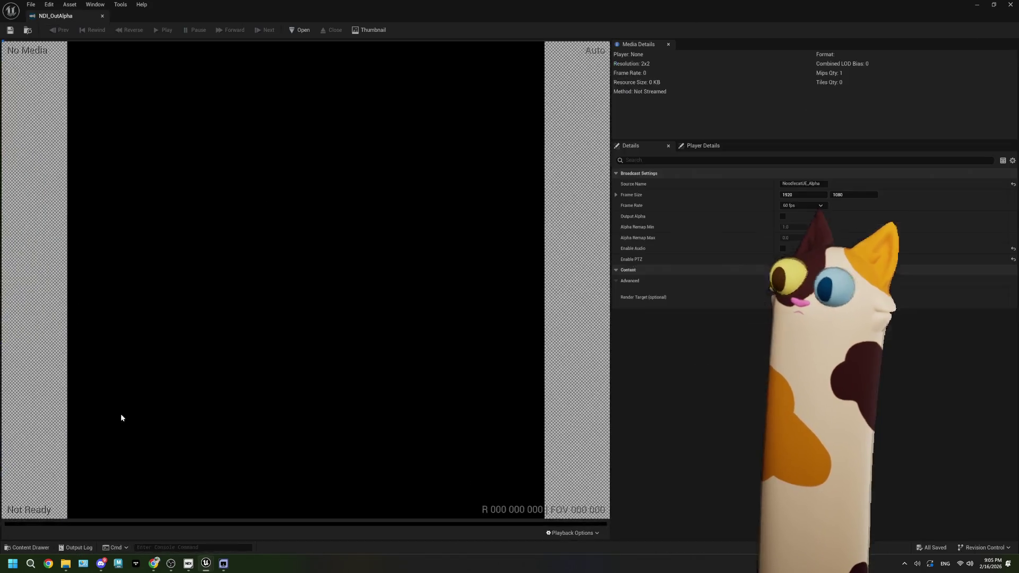
pyautogui.click(792, 205)
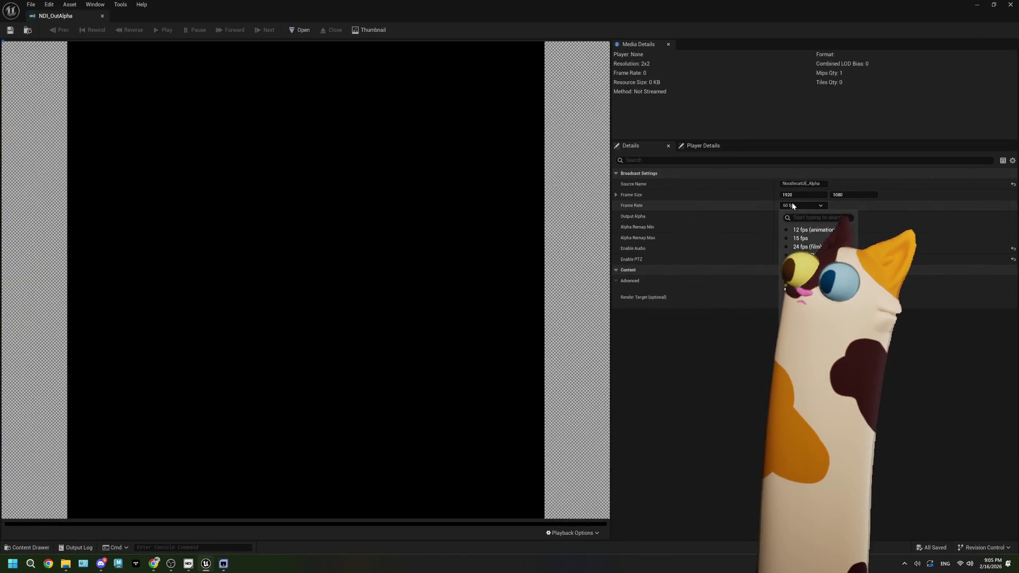
pyautogui.click(802, 271)
pyautogui.click(10, 30)
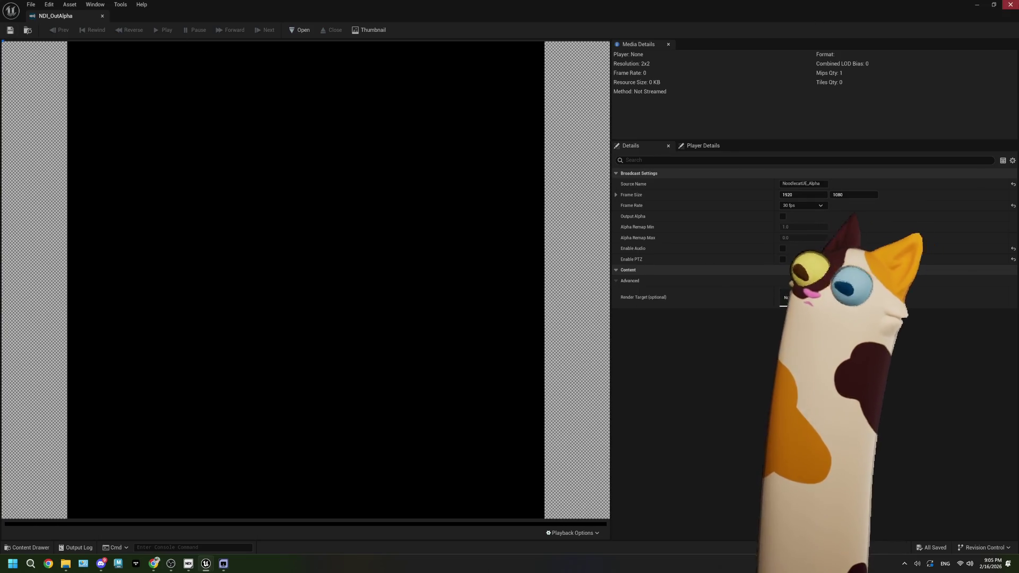
pyautogui.click(103, 16)
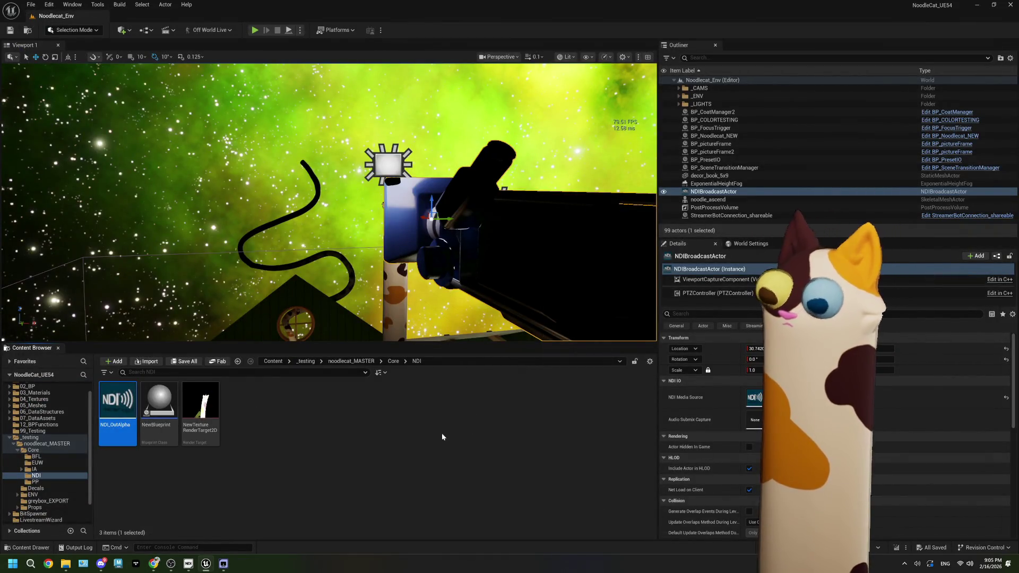
# Start Play In Editor and cap the frame rate with the console command t.MaxFPS 30
pyautogui.click(254, 30)
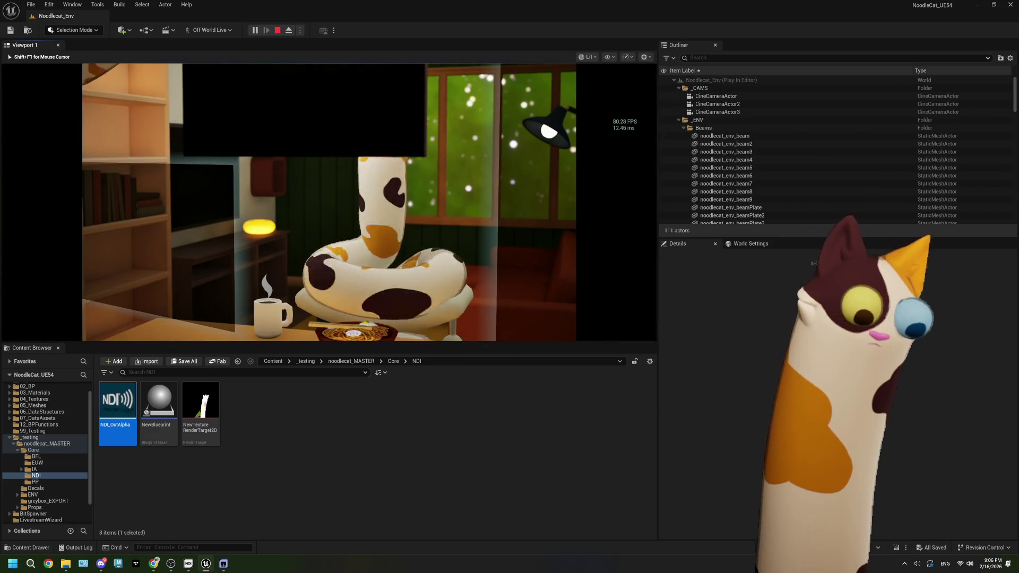
pyautogui.hotkey('shift', 'F1')
pyautogui.press('`')
pyautogui.write('t.ma')
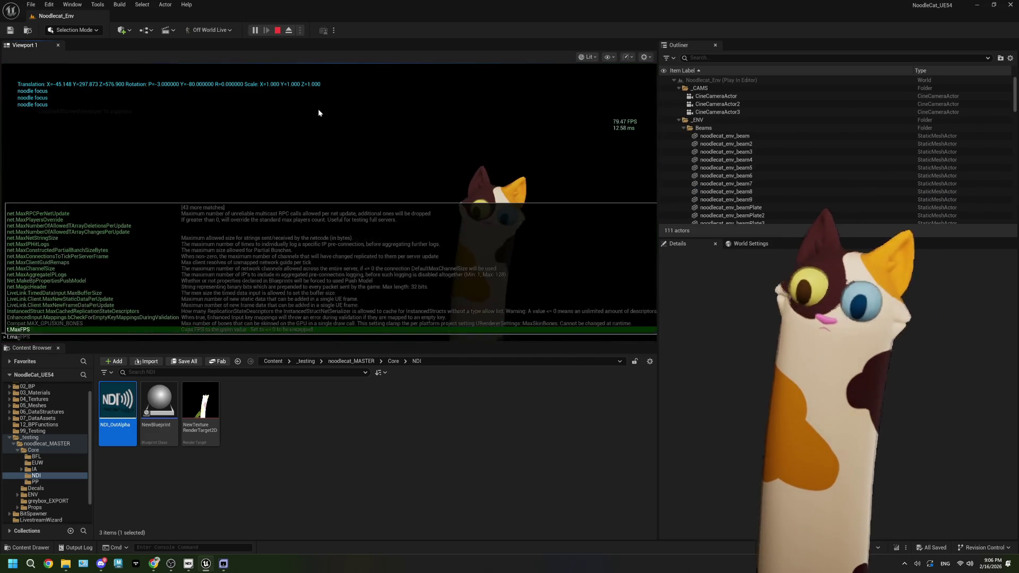
pyautogui.write('xFPS')
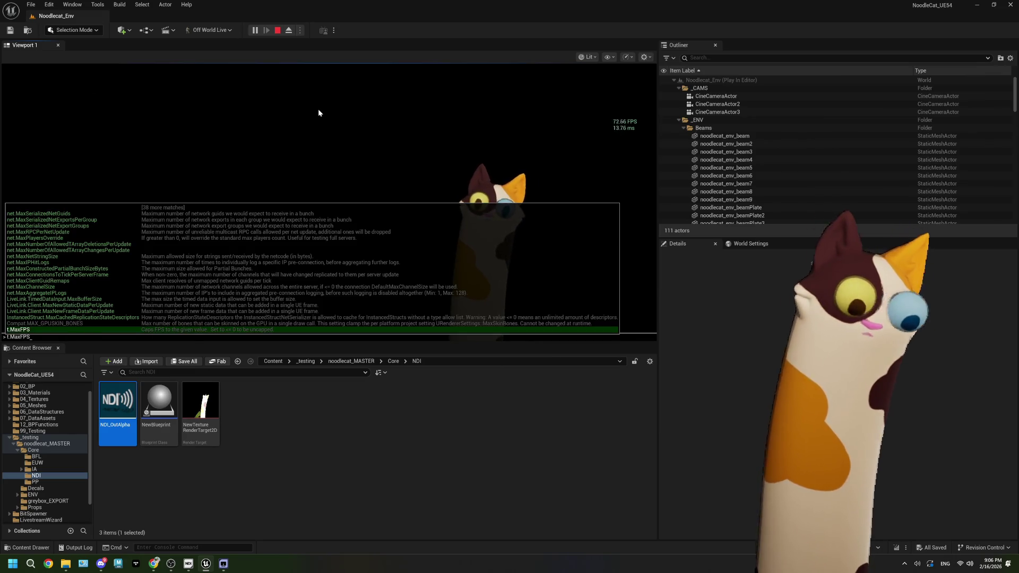
pyautogui.press('Tab')
pyautogui.write('30')
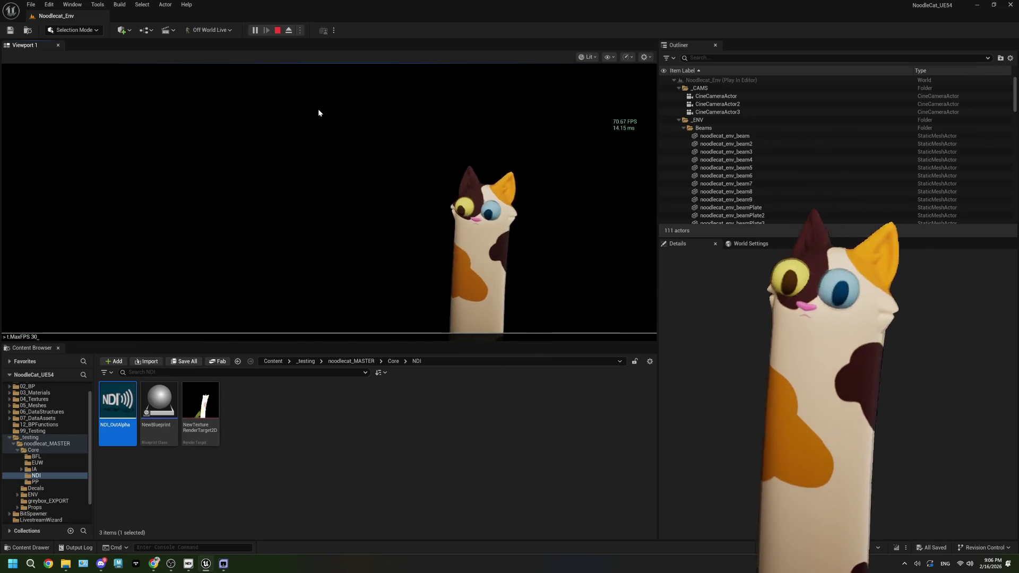
pyautogui.press('Return')
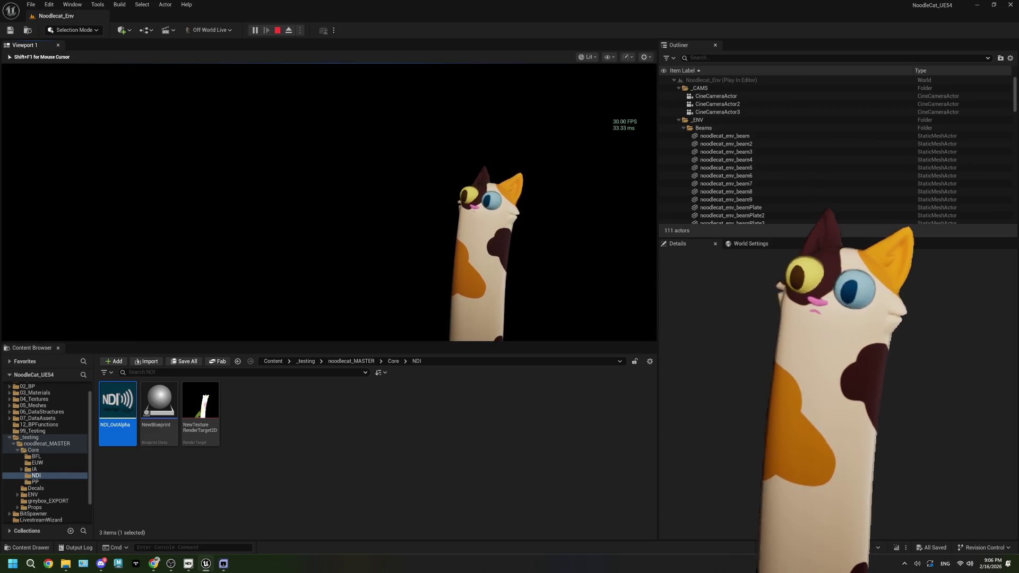
# Release the mouse from the game and bring the NDI monitor window up beside the editor
pyautogui.hotkey('shift', 'F1')
pyautogui.click(421, 488)
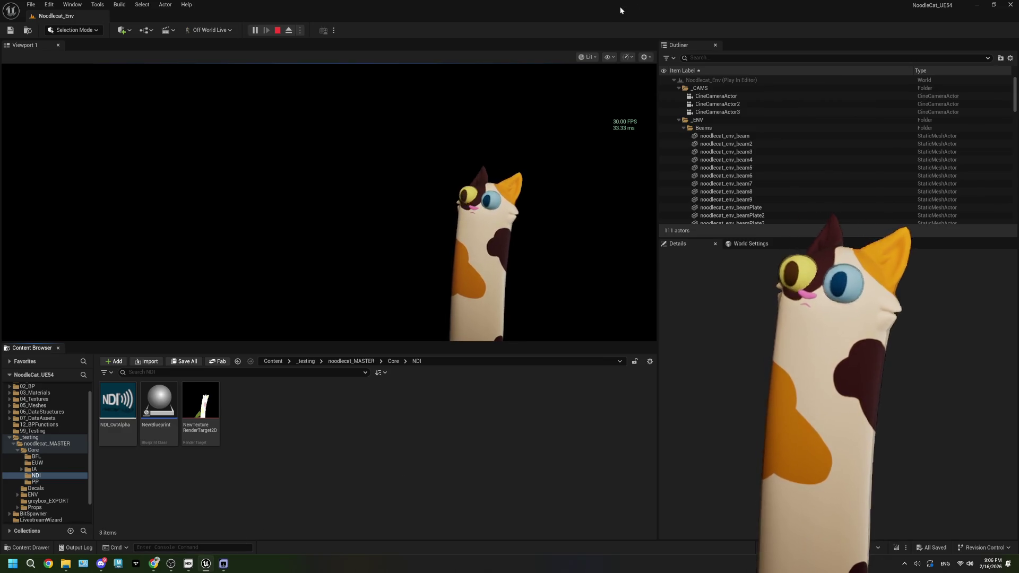
pyautogui.click(223, 564)
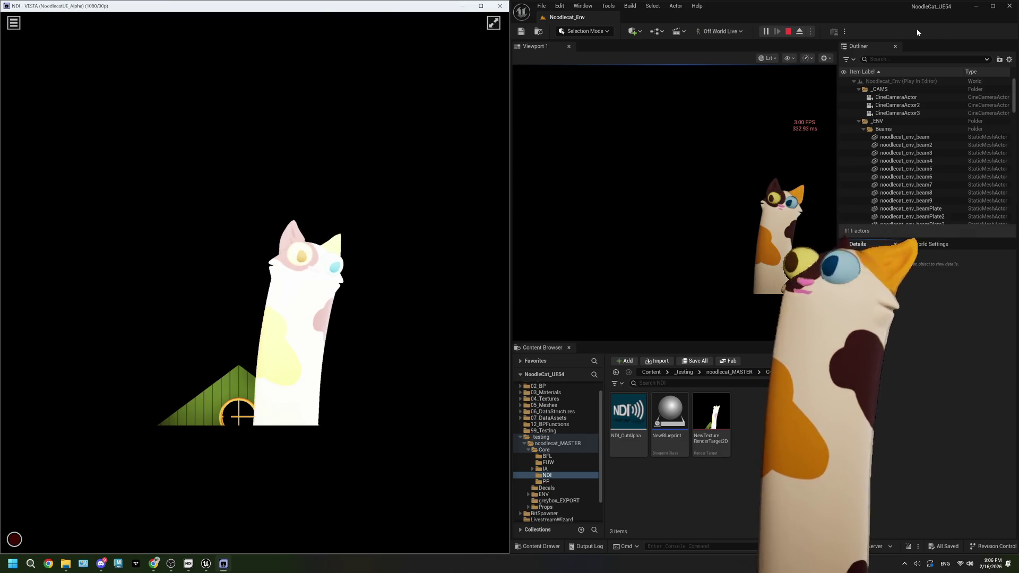
# Stop the play-in-editor session, close the Message Log, and maximize the Unreal editor
pyautogui.click(784, 35)
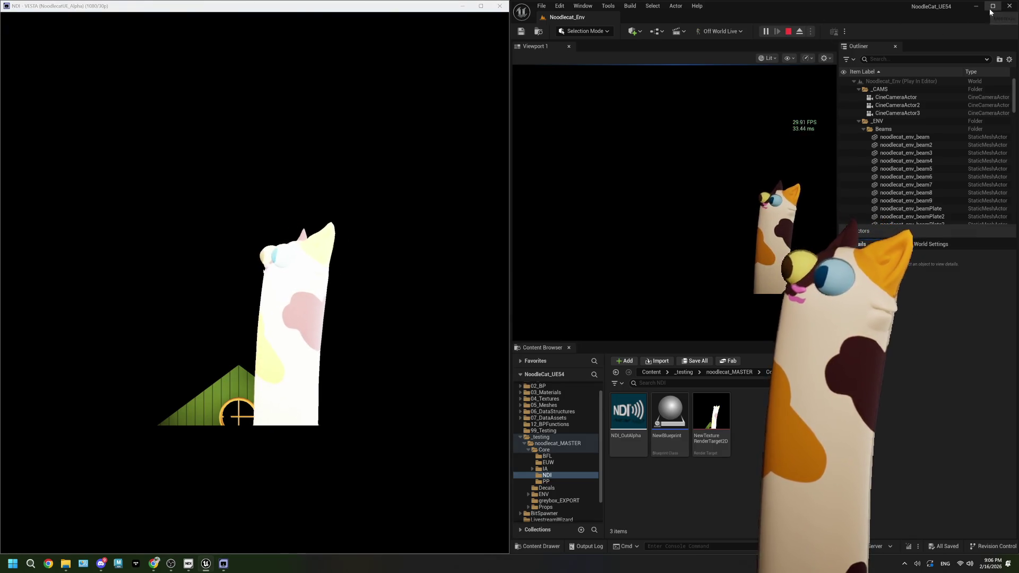
pyautogui.click(786, 32)
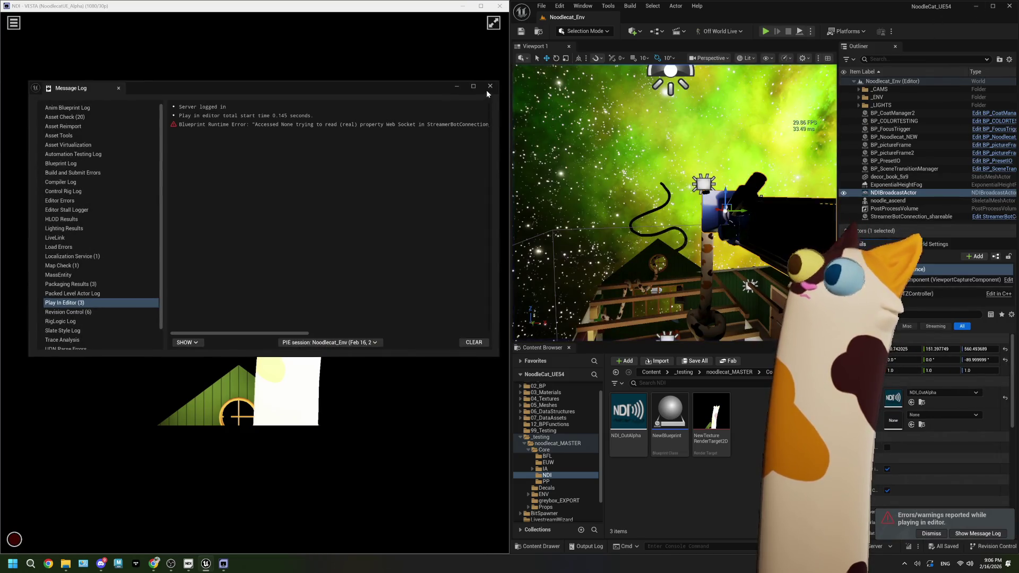
pyautogui.click(490, 87)
pyautogui.click(992, 6)
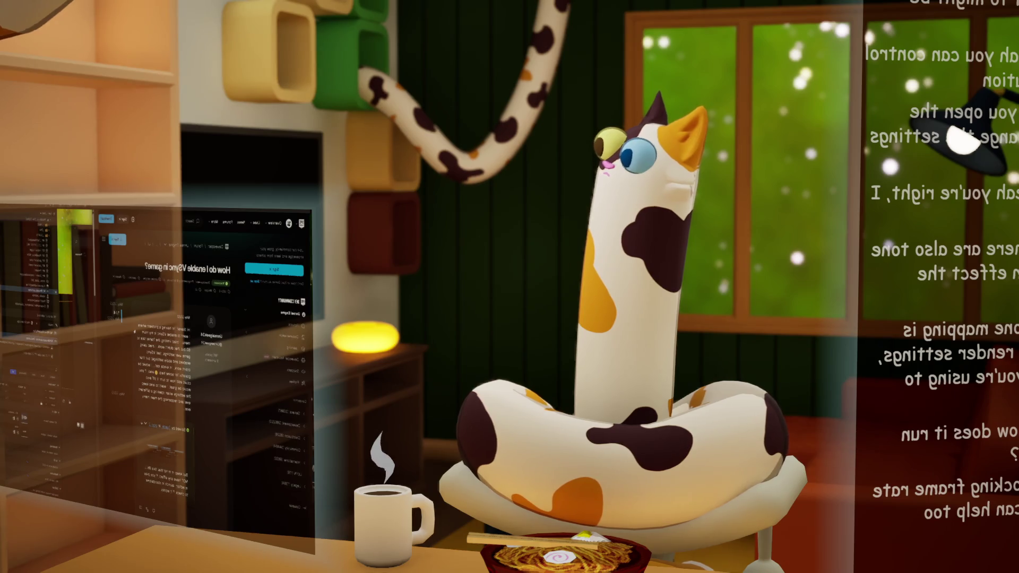
# Return from the forum thread to the VSync results and open the Set VSync Enabled documentation
pyautogui.scroll(-3, 212, 345)
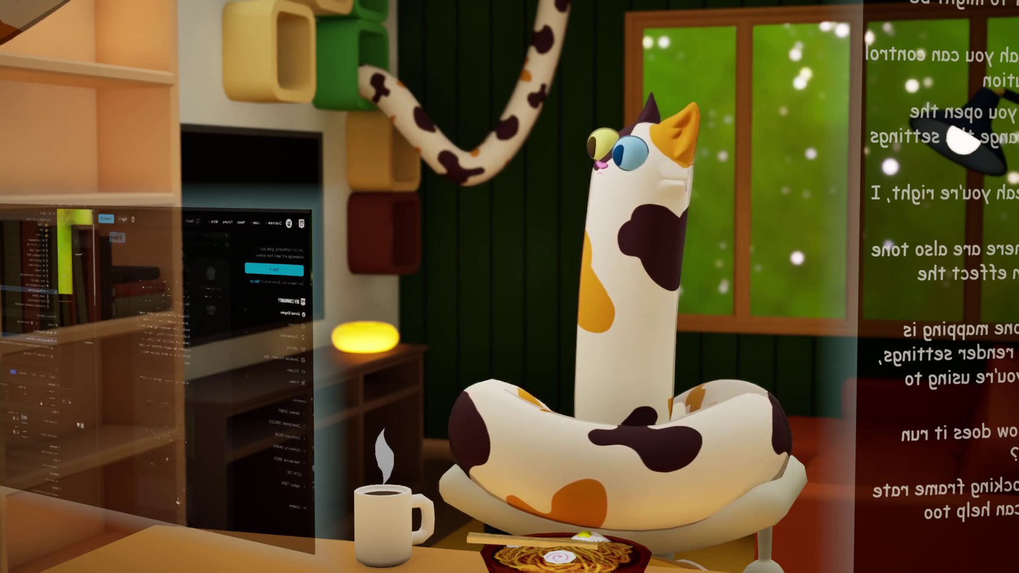
pyautogui.hotkey('alt', 'Left')
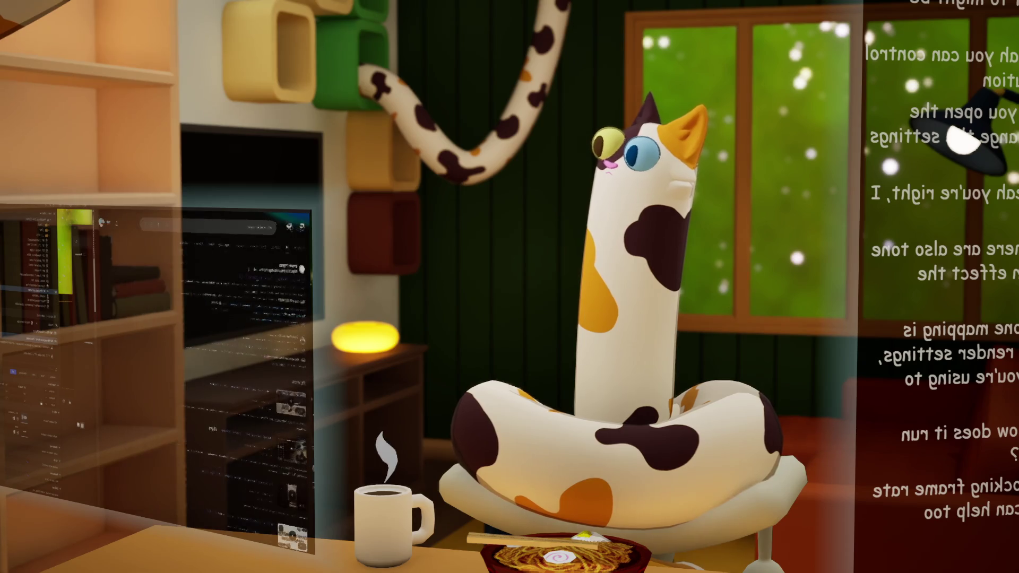
pyautogui.click(234, 349)
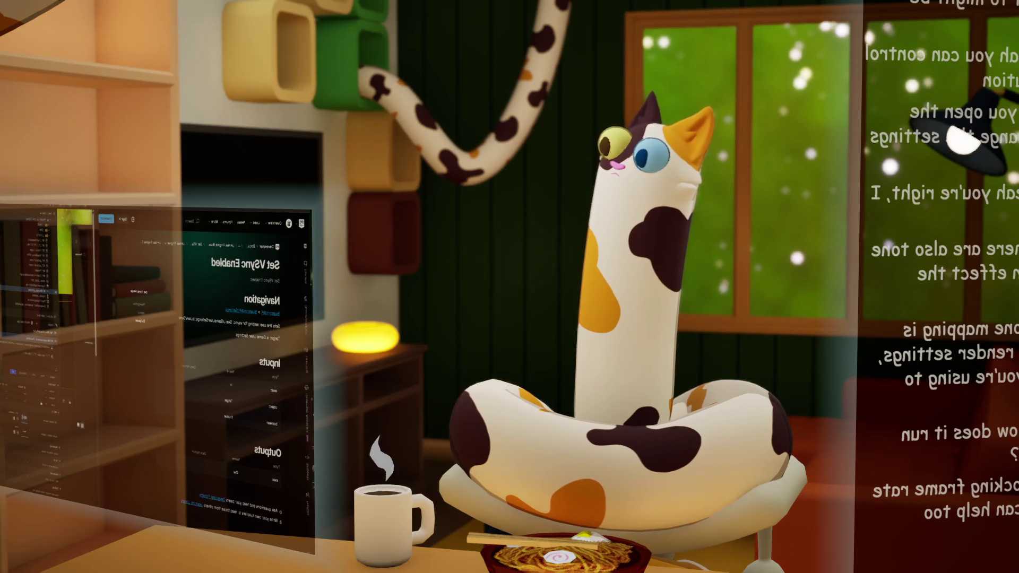
# Return to the VSync search results and open the 'How to enable VSYNC' blog article
pyautogui.hotkey('alt', 'Left')
pyautogui.scroll(-5, 246, 371)
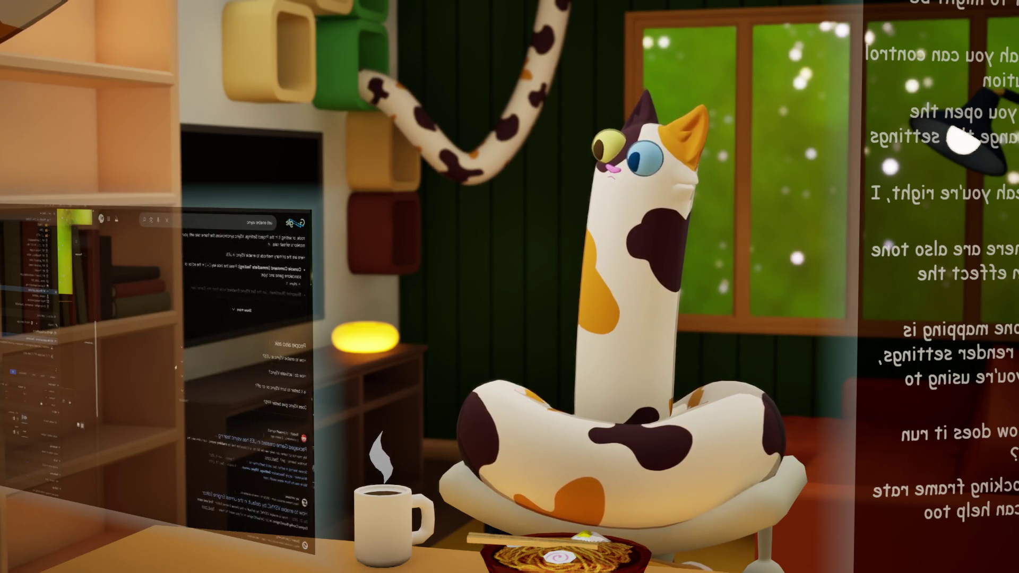
pyautogui.scroll(-3, 247, 372)
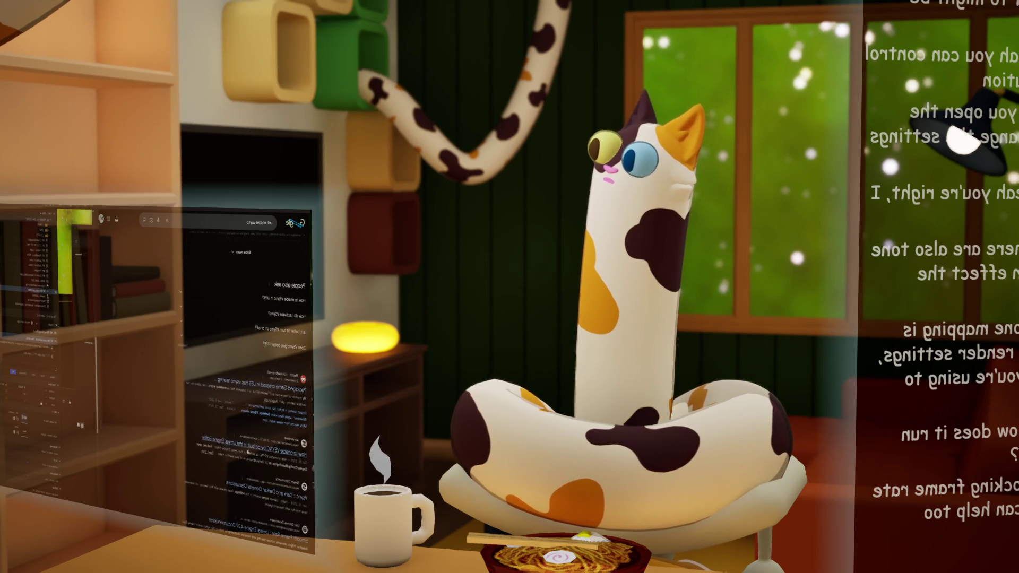
pyautogui.click(255, 440)
pyautogui.scroll(-10, 246, 371)
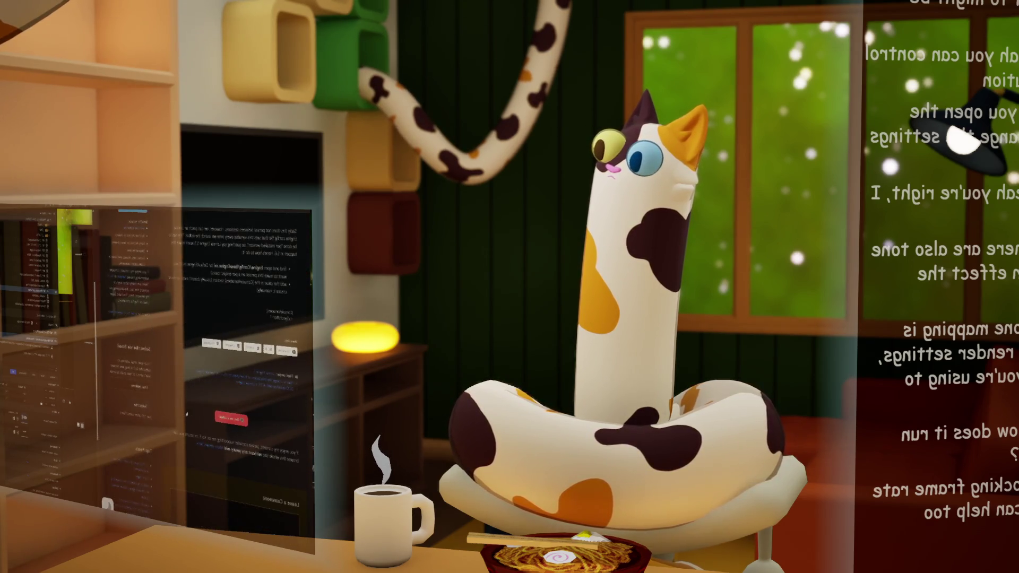
pyautogui.scroll(10, 186, 413)
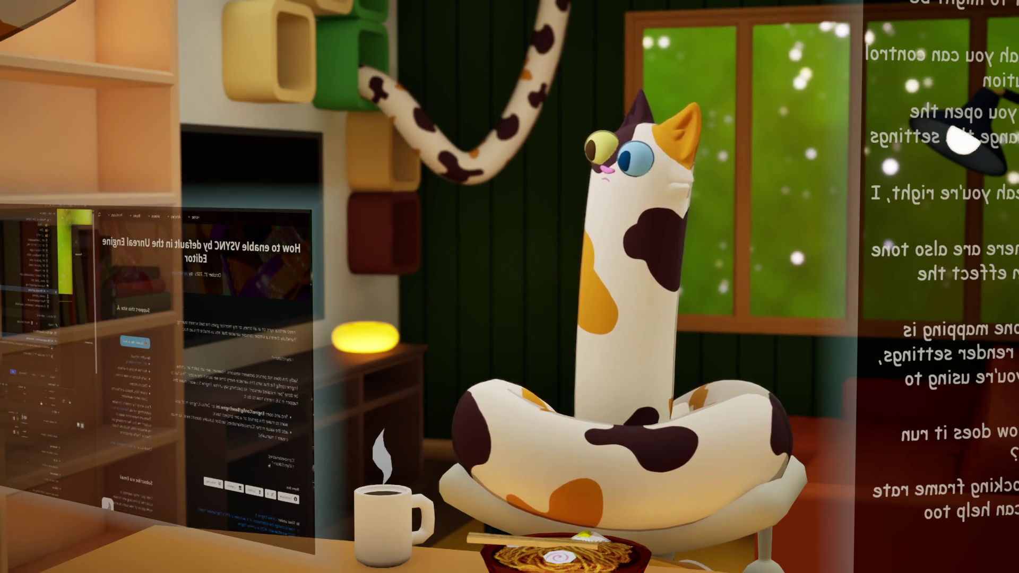
# Select the r.VSyncEditor=1 line in the article, then switch to the project's Config folder
pyautogui.doubleClick(284, 463)
pyautogui.rightClick(284, 464)
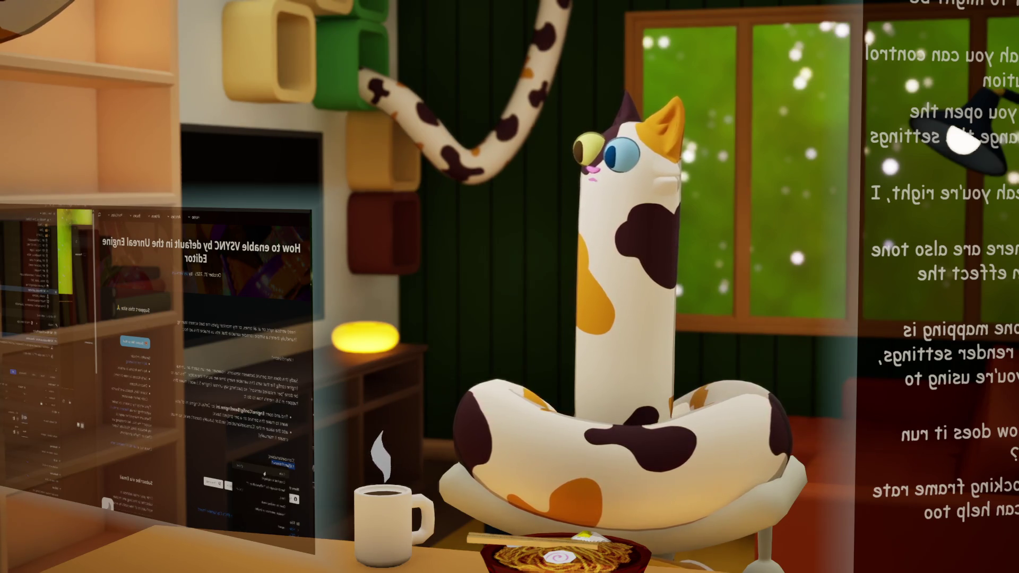
pyautogui.click(264, 472)
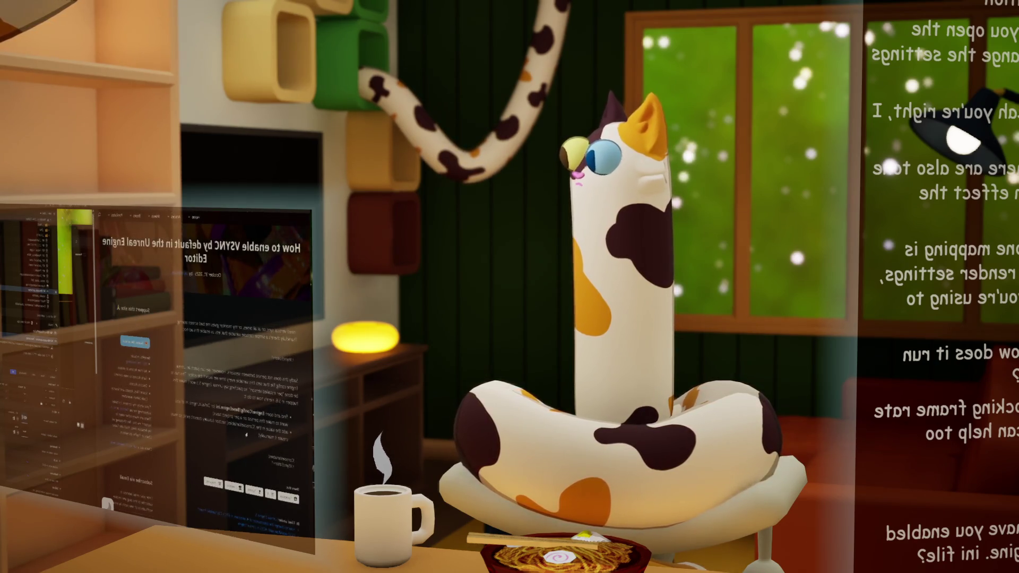
pyautogui.scroll(-3, 239, 371)
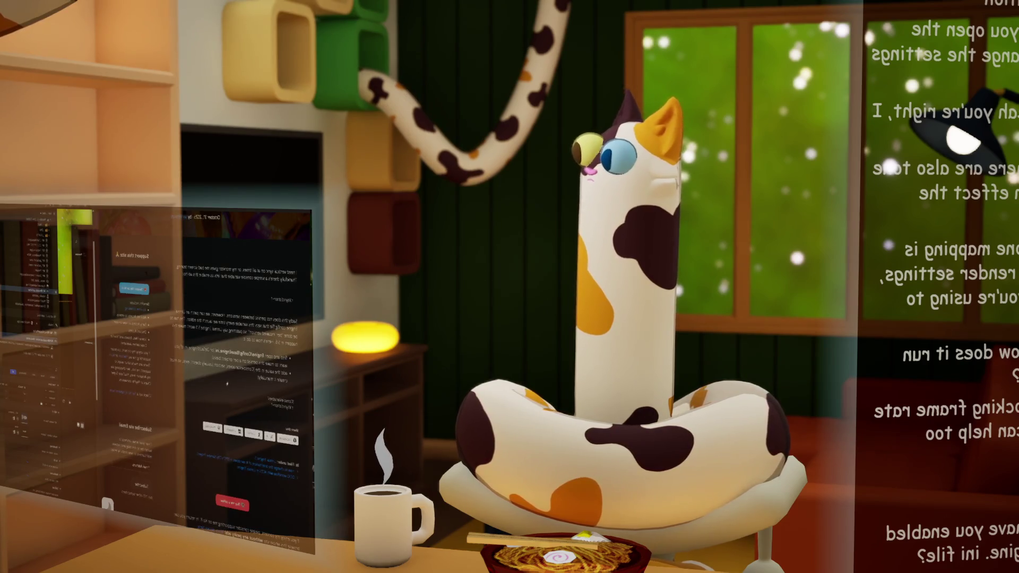
pyautogui.scroll(3, 247, 318)
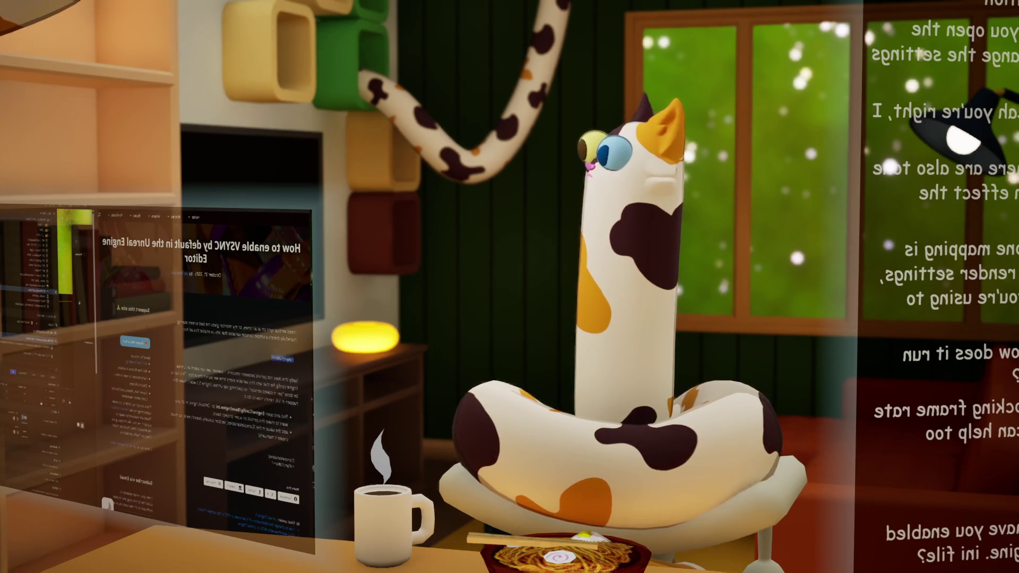
pyautogui.hotkey('alt', 'Tab')
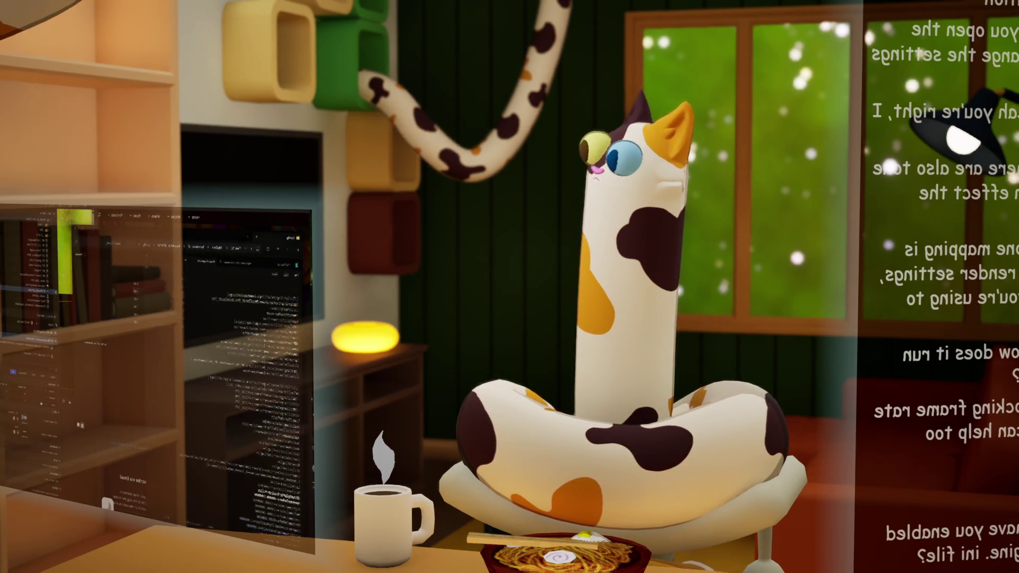
# Paste the copied VSync settings into Engine.ini and close the file
pyautogui.press('Return')
pyautogui.hotkey('ctrl', 'v')
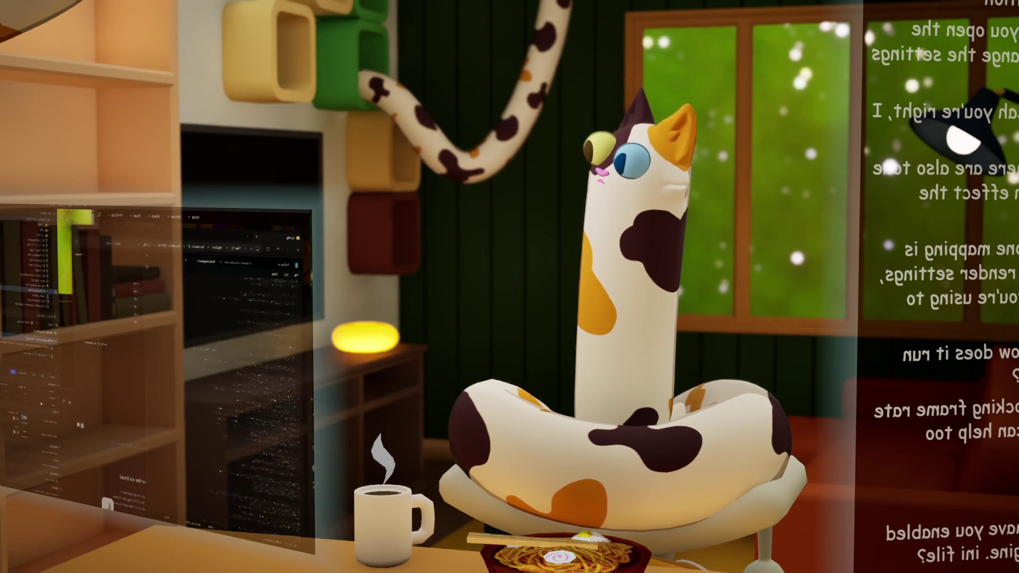
pyautogui.scroll(-5, 246, 372)
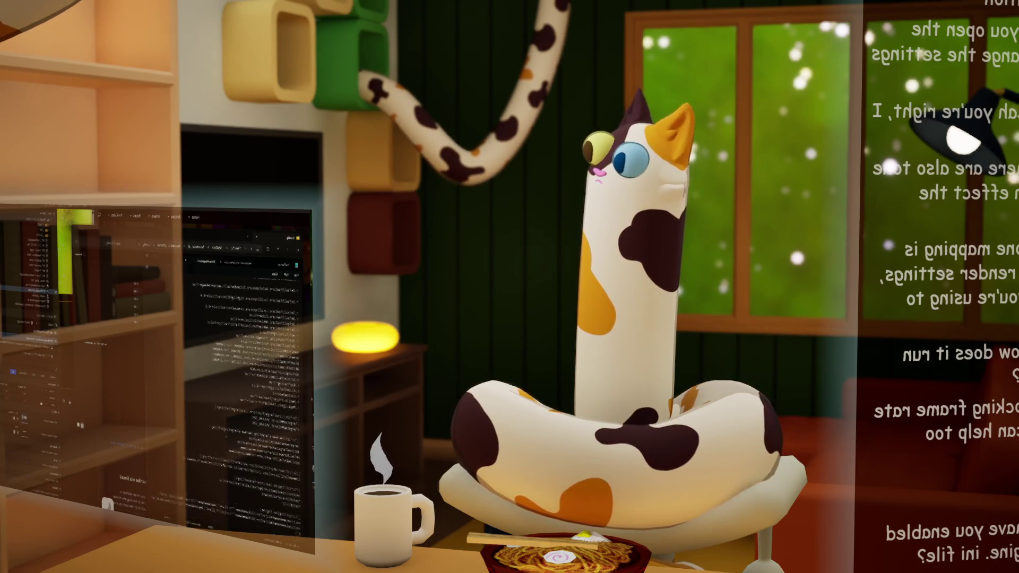
pyautogui.scroll(-5, 247, 372)
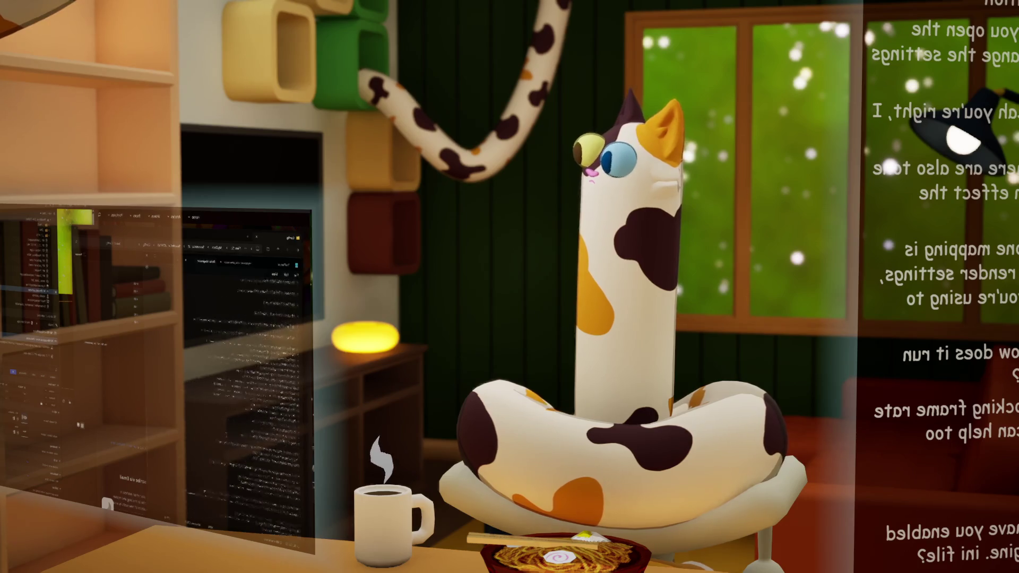
pyautogui.scroll(-3, 247, 371)
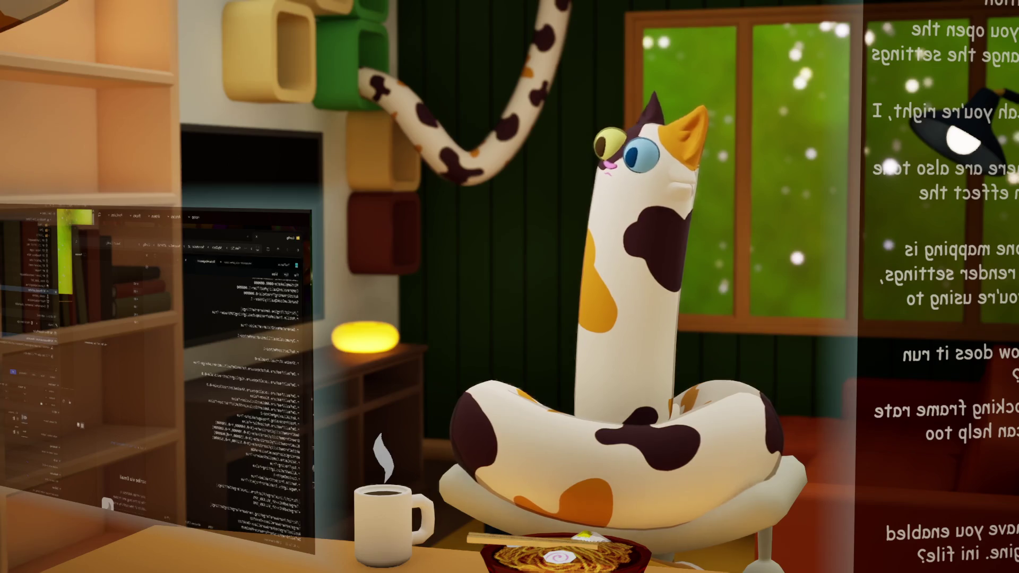
pyautogui.scroll(-3, 246, 372)
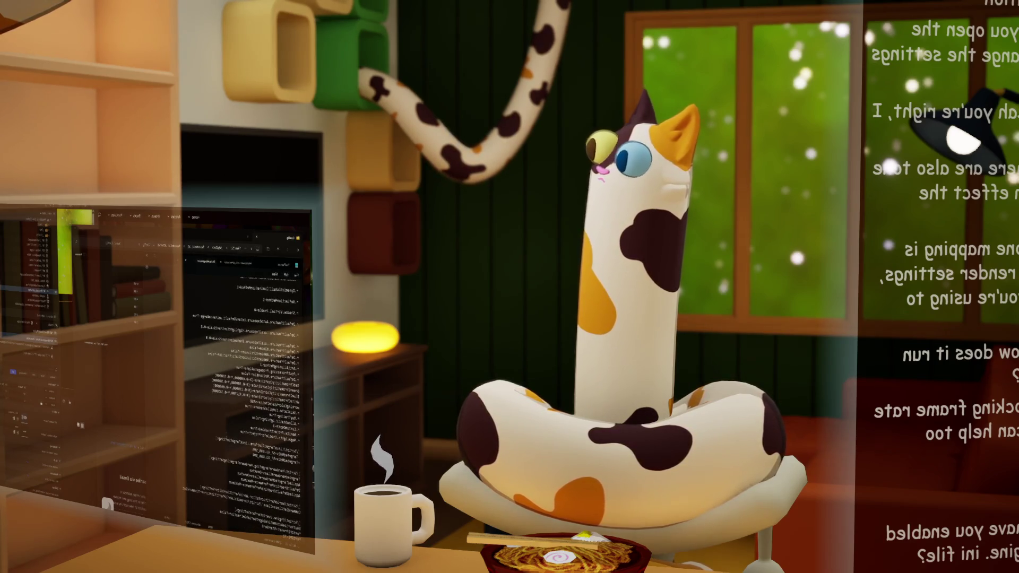
pyautogui.scroll(-1, 247, 371)
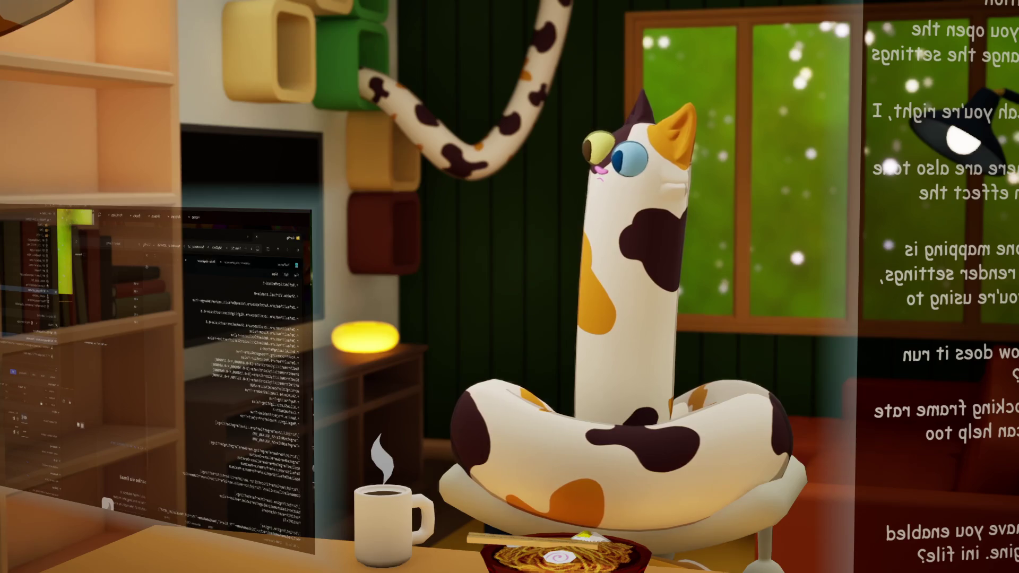
pyautogui.hotkey('alt', 'F4')
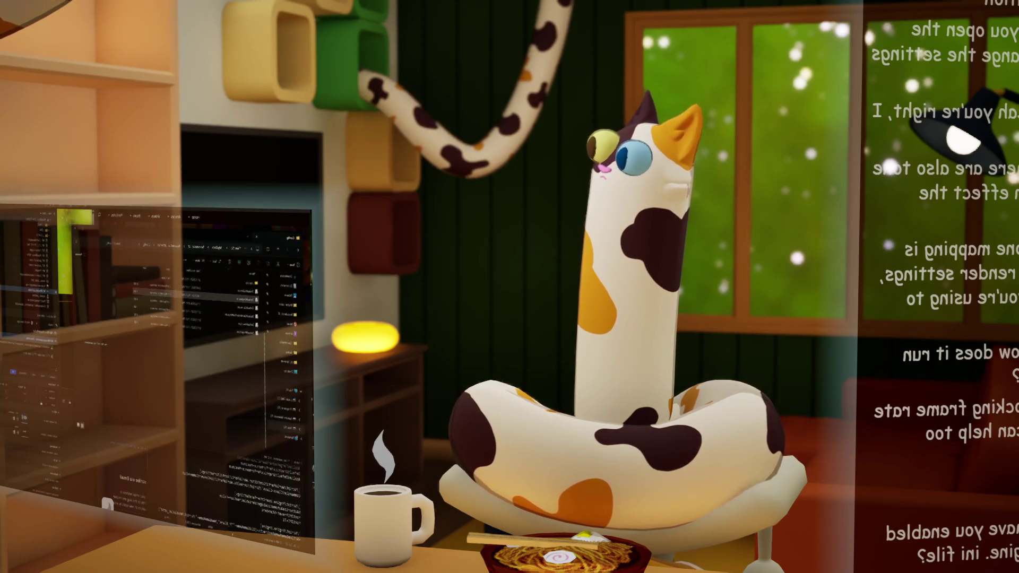
# Refine the search to 'ue5 enable vsync in editor' and open the Epic forum thread on editor vsync
pyautogui.hotkey('alt', 'Tab')
pyautogui.scroll(-5, 247, 382)
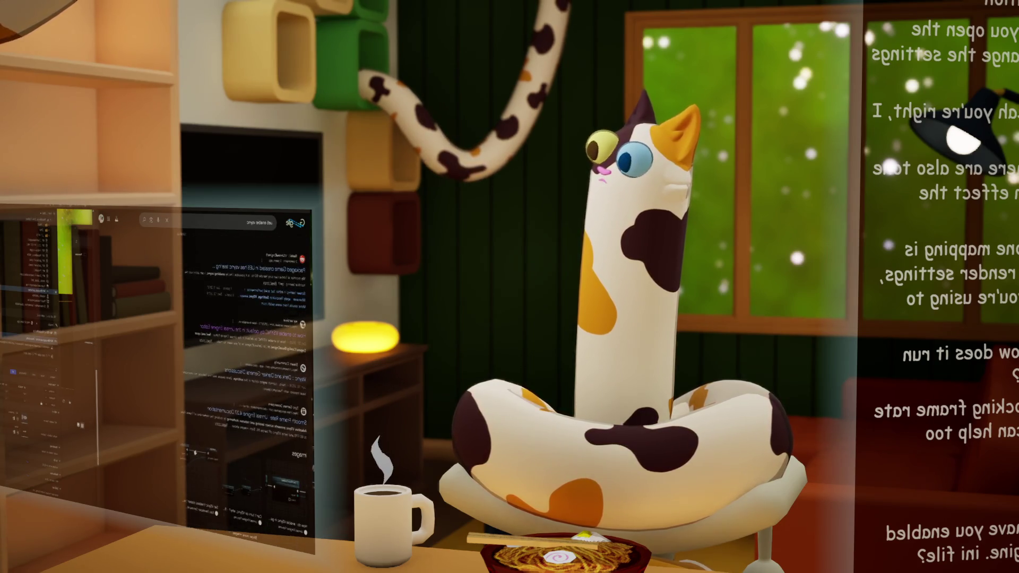
pyautogui.scroll(-5, 247, 382)
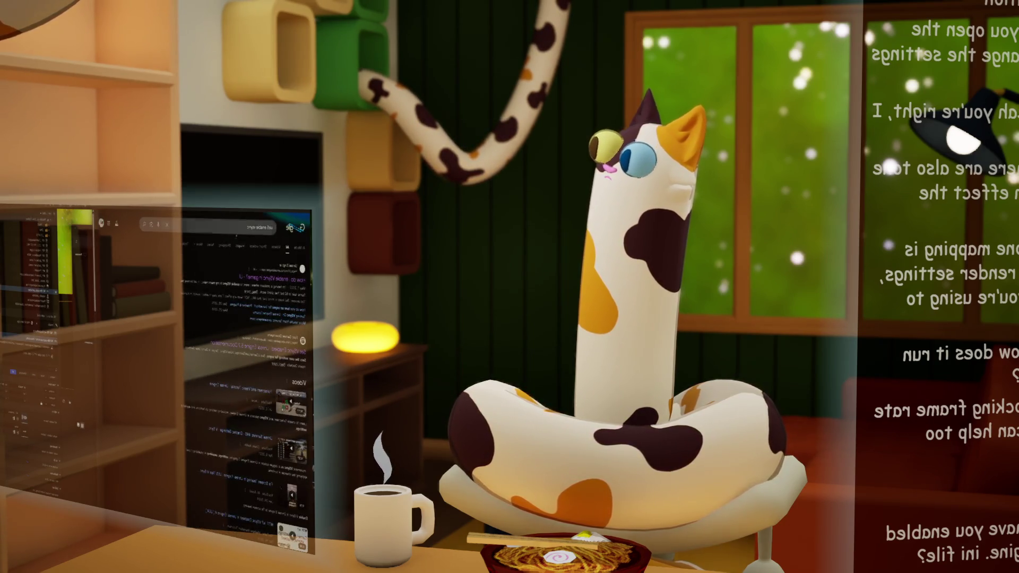
pyautogui.click(255, 227)
pyautogui.write('in editor')
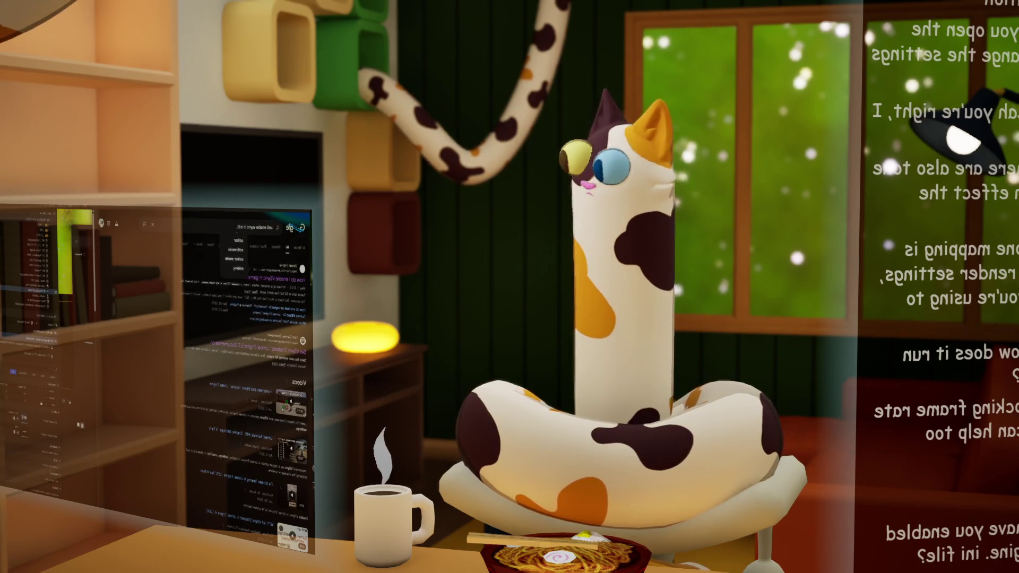
pyautogui.press('Return')
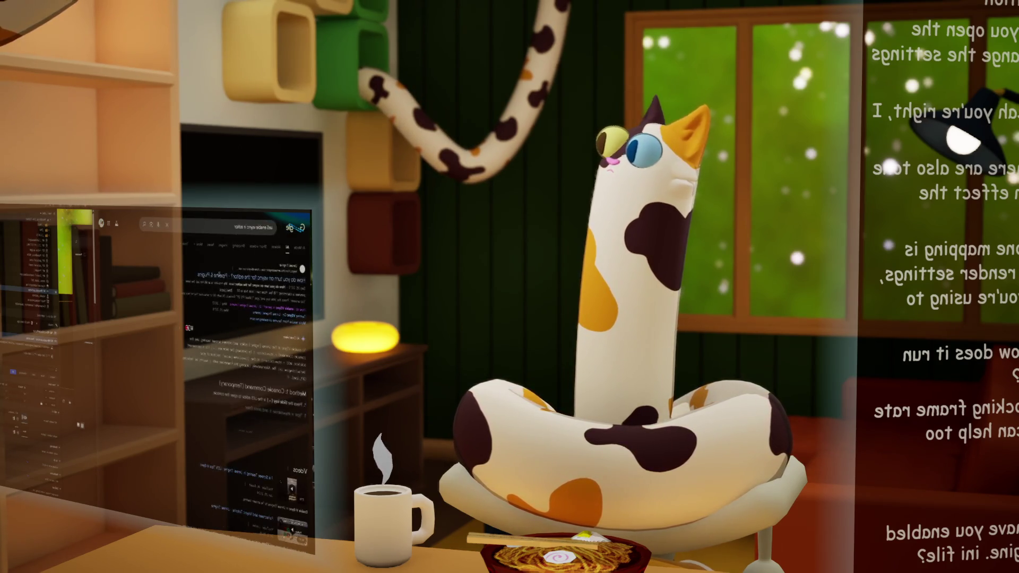
pyautogui.click(246, 278)
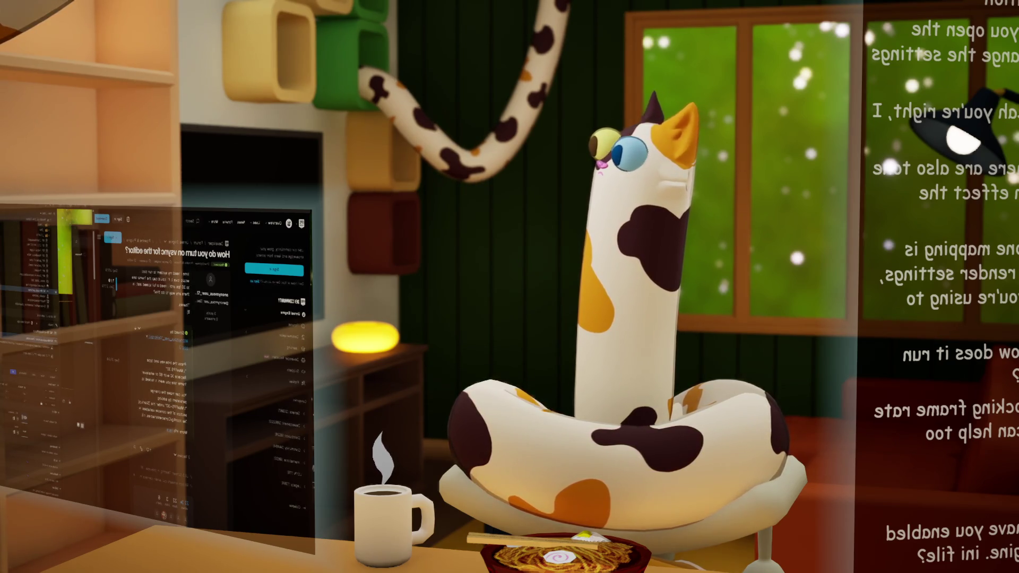
# Scroll down through the editor vsync forum thread
pyautogui.scroll(-5, 175, 371)
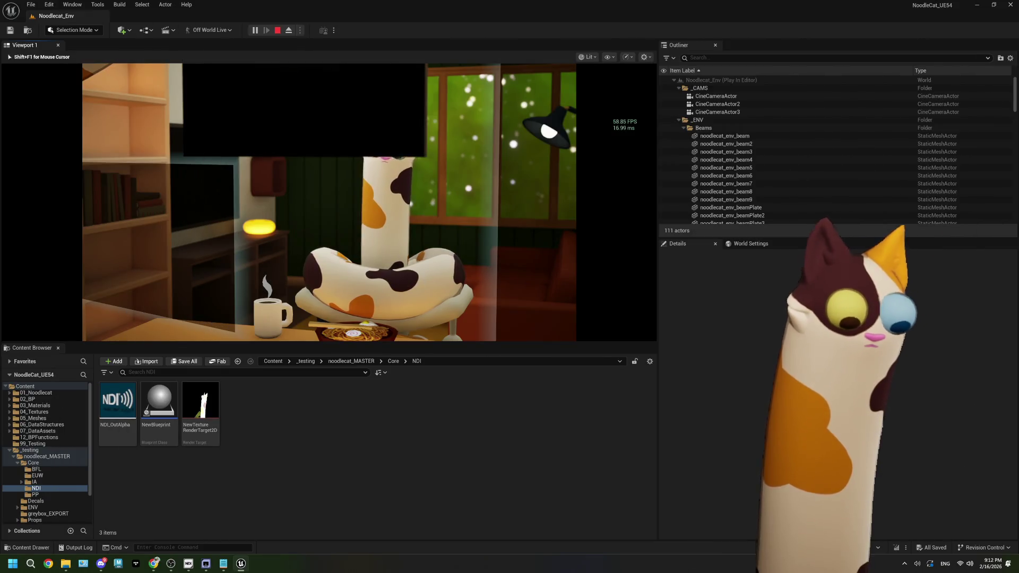
# Stop the play-in-editor session, dismiss the Message Log, and start Play In Editor again
pyautogui.press('`')
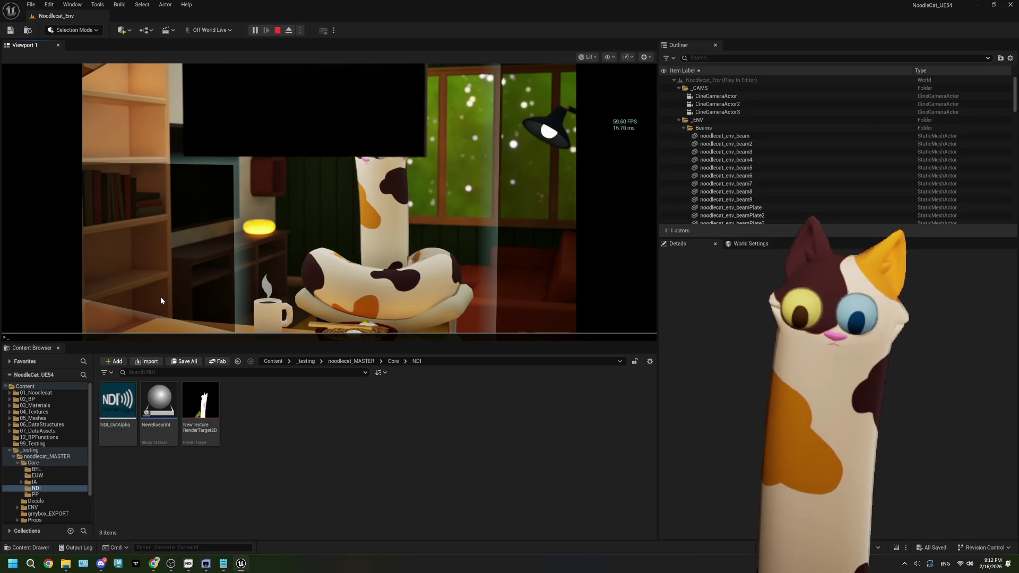
pyautogui.press('Escape')
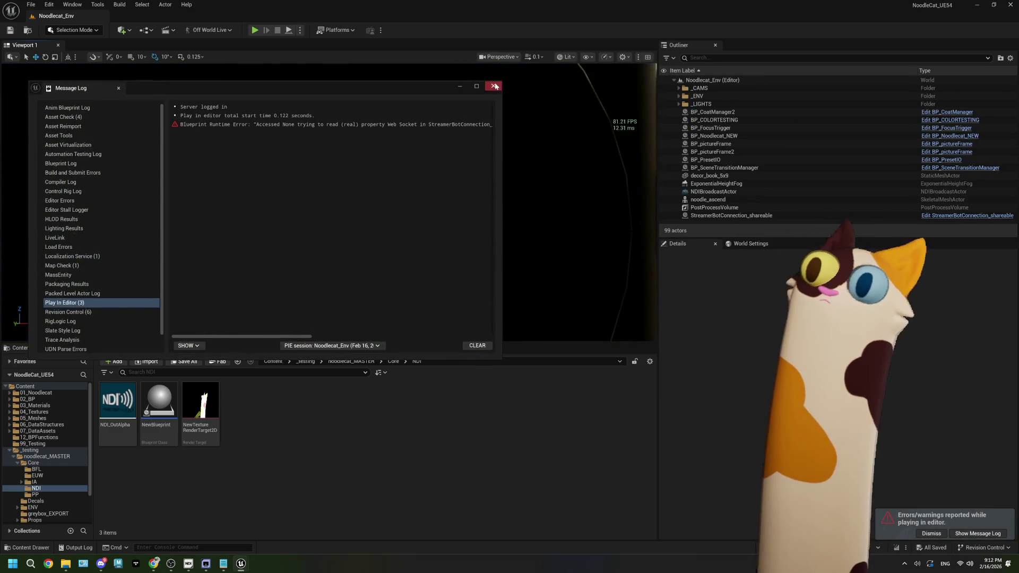
pyautogui.click(493, 86)
pyautogui.hotkey('alt', 'p')
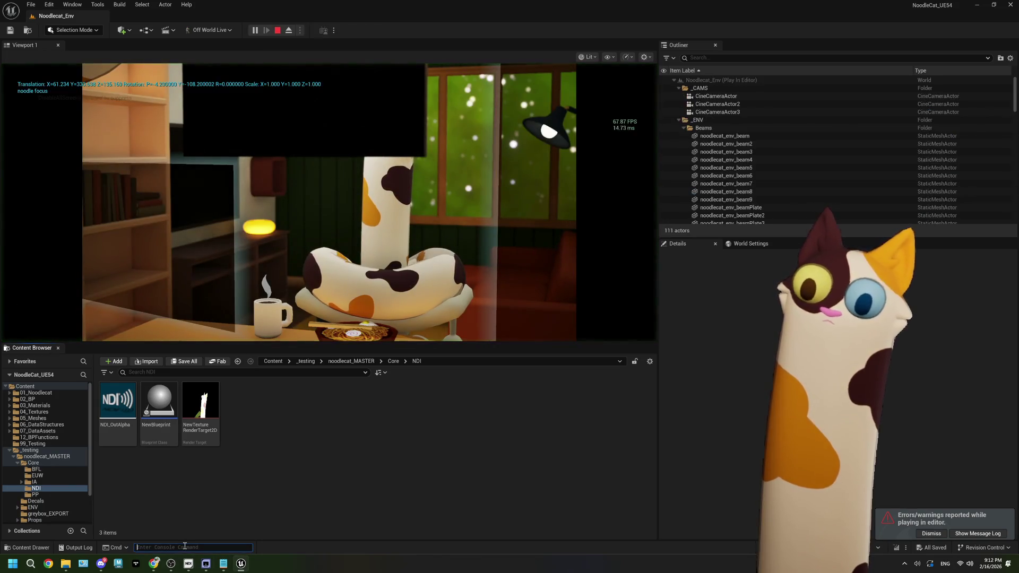
# Run the ProfileGPU console command to capture one frame's GPU statistics
pyautogui.click(184, 546)
pyautogui.write('pro')
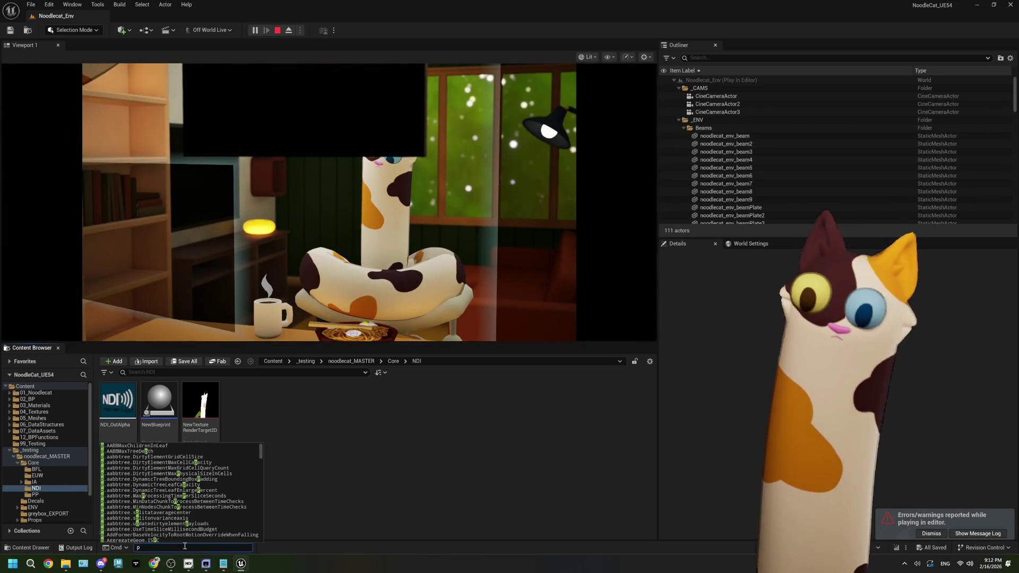
pyautogui.press('Tab')
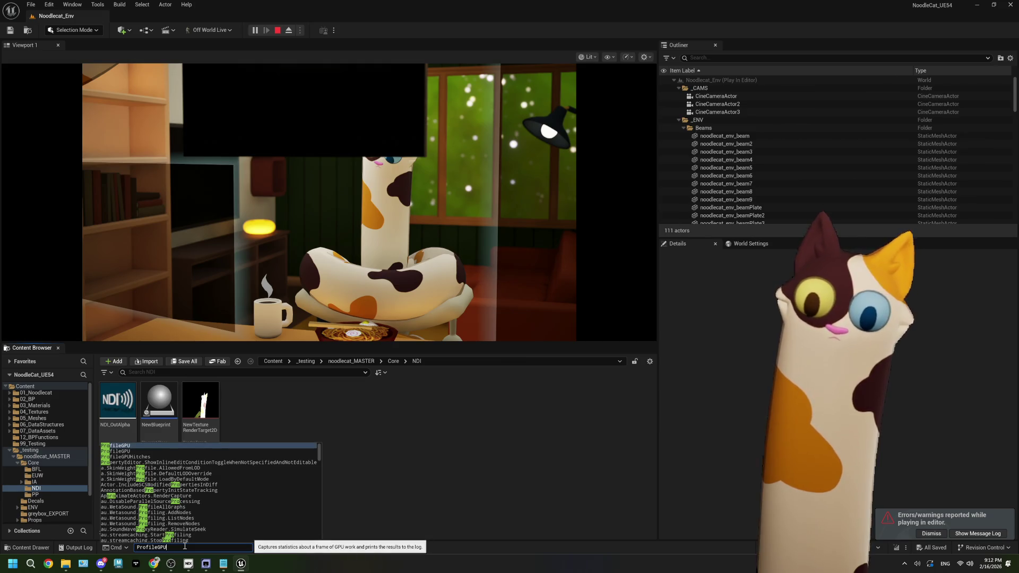
pyautogui.press('Return')
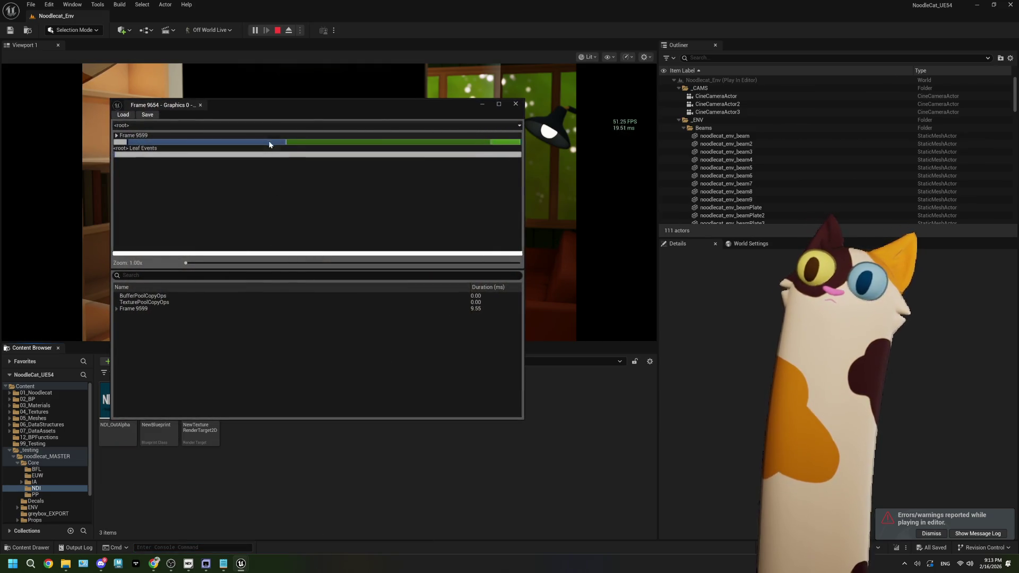
# Expand and collapse the SceneRender - ViewFamilies and NDIBroadcastActor rows in the GPU profile
pyautogui.click(290, 143)
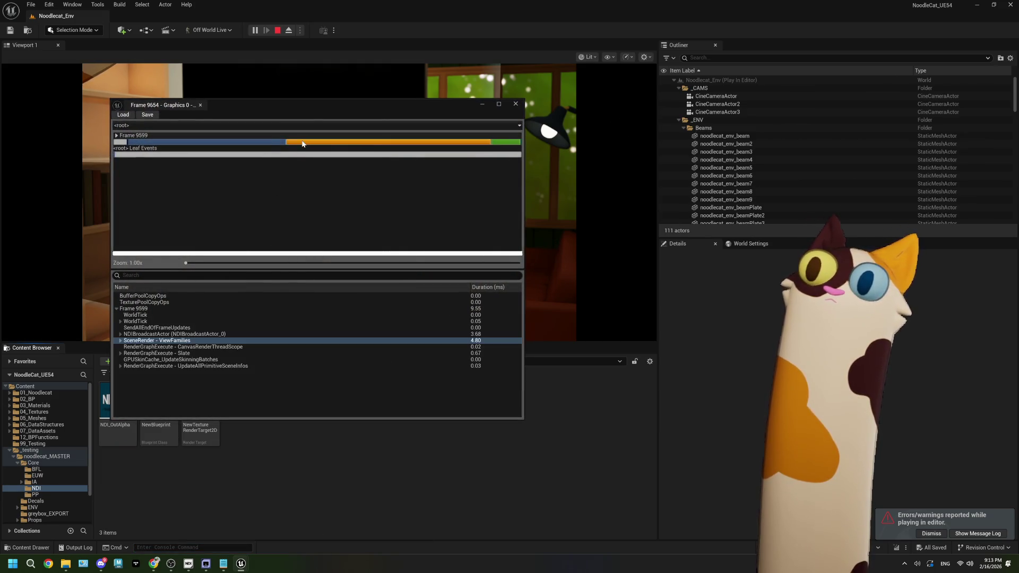
pyautogui.click(120, 341)
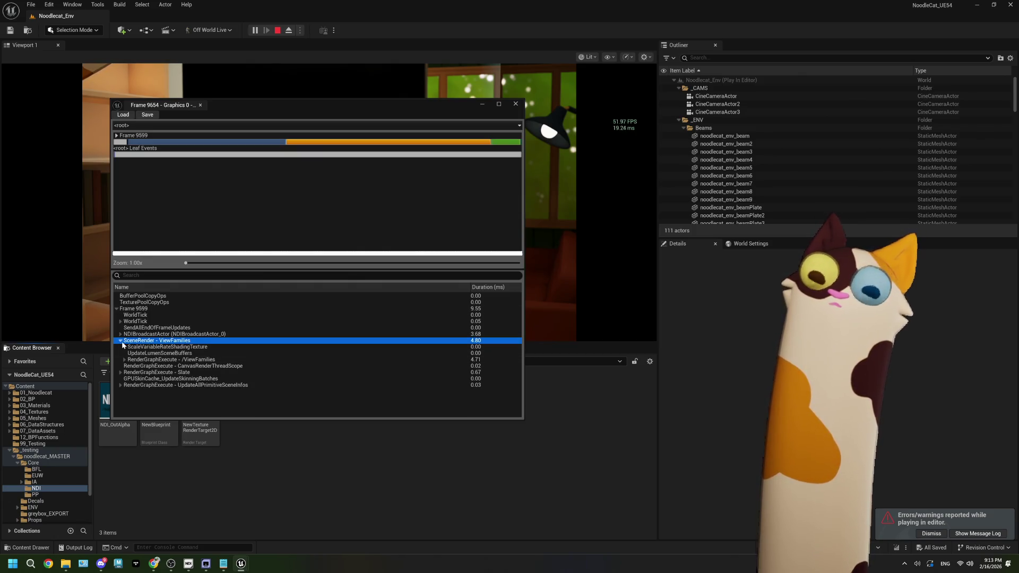
pyautogui.click(121, 340)
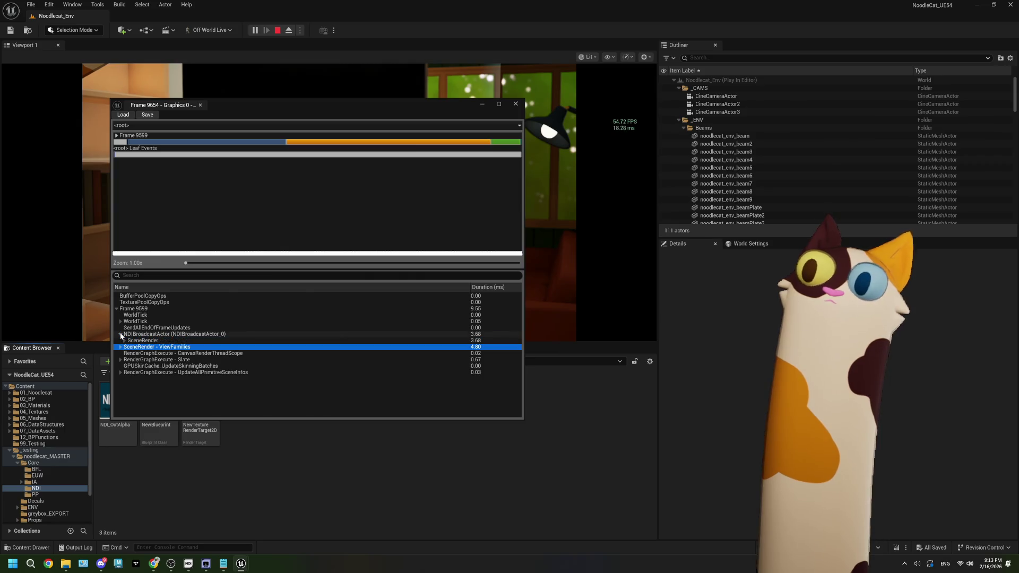
pyautogui.click(121, 340)
pyautogui.click(120, 342)
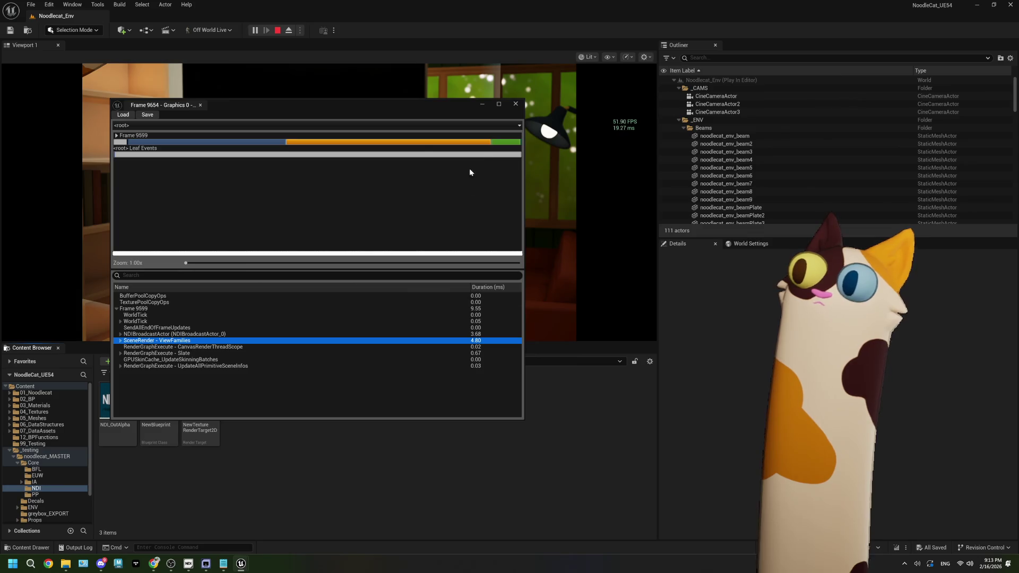
pyautogui.click(385, 149)
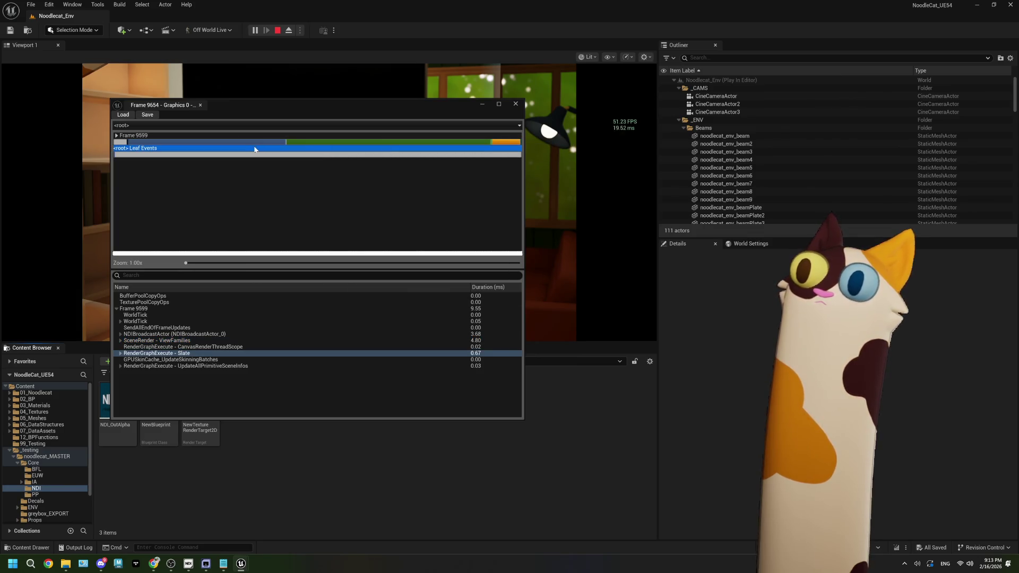
# Inspect NDIBroadcastActor's cost and SceneRender breakdown in Frame 9599, then close the profiler
pyautogui.click(251, 142)
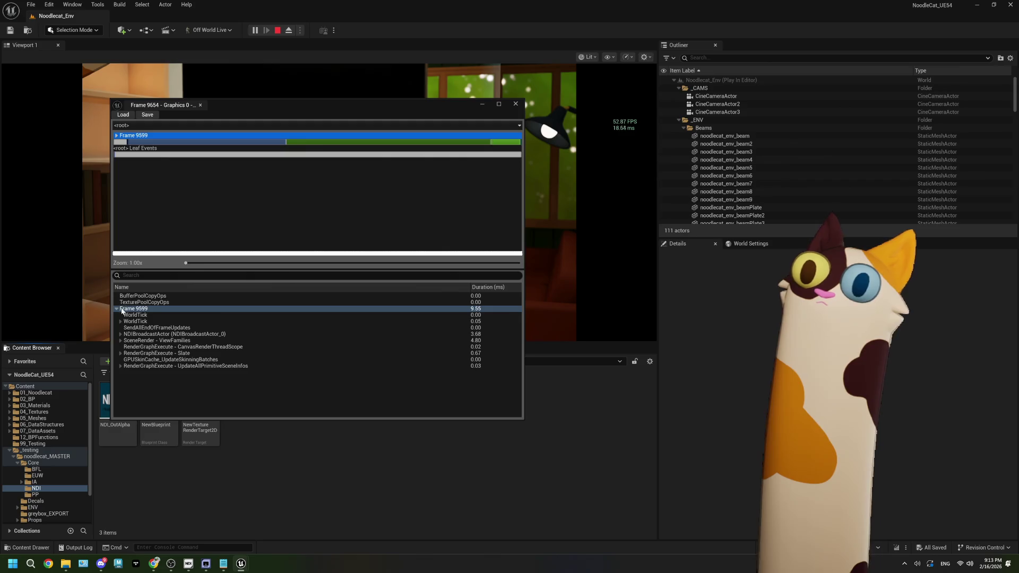
pyautogui.click(206, 141)
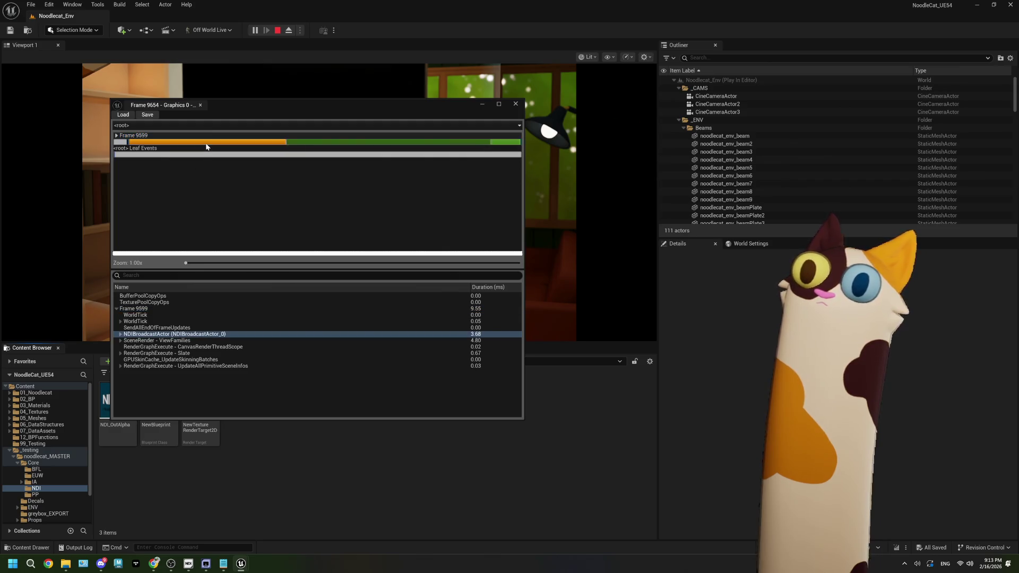
pyautogui.click(121, 335)
pyautogui.click(125, 341)
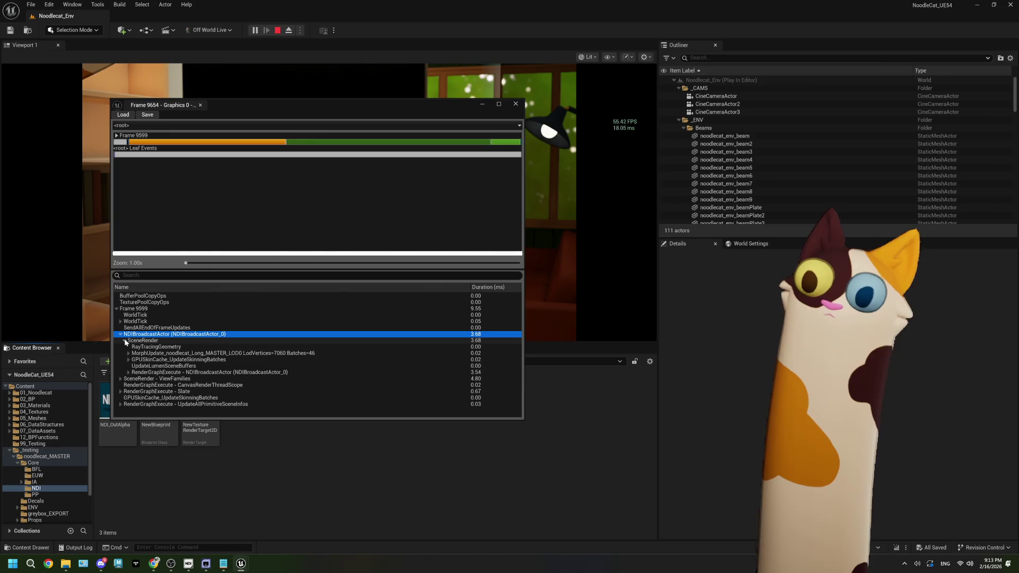
pyautogui.click(121, 379)
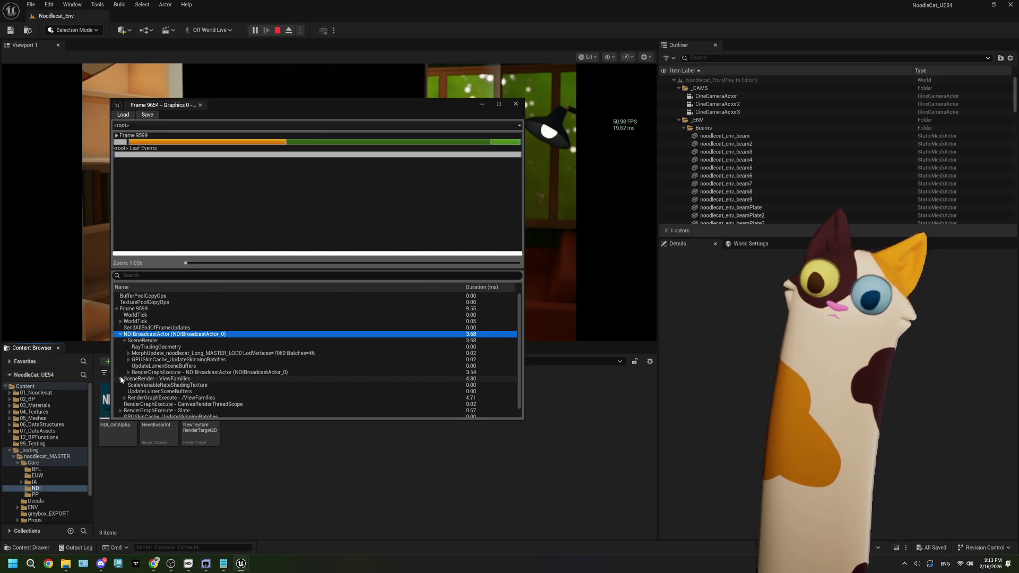
pyautogui.click(121, 379)
pyautogui.click(514, 105)
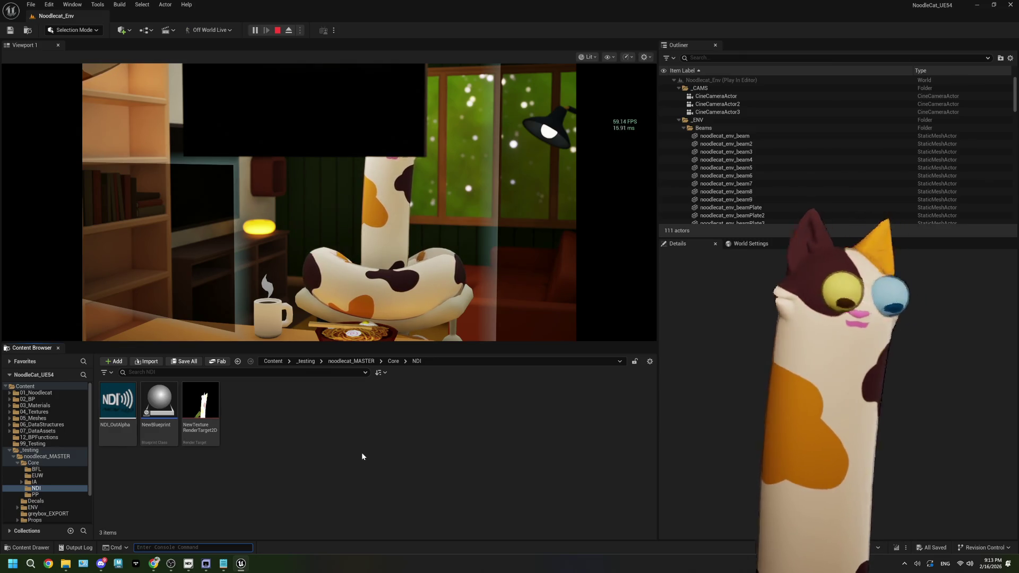
pyautogui.click(367, 419)
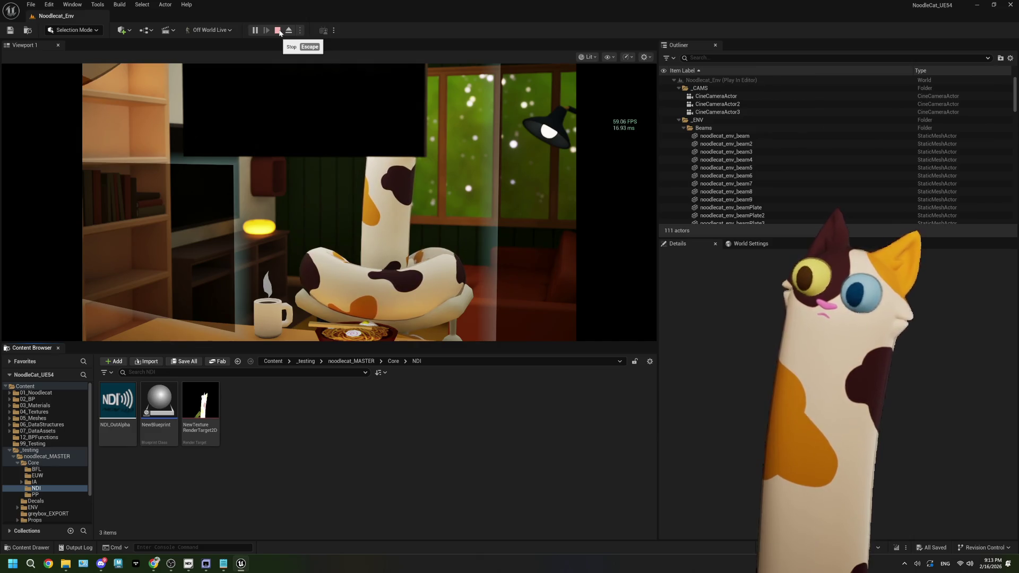
# Stop the play-in-editor session and dismiss the error Message Log
pyautogui.click(277, 30)
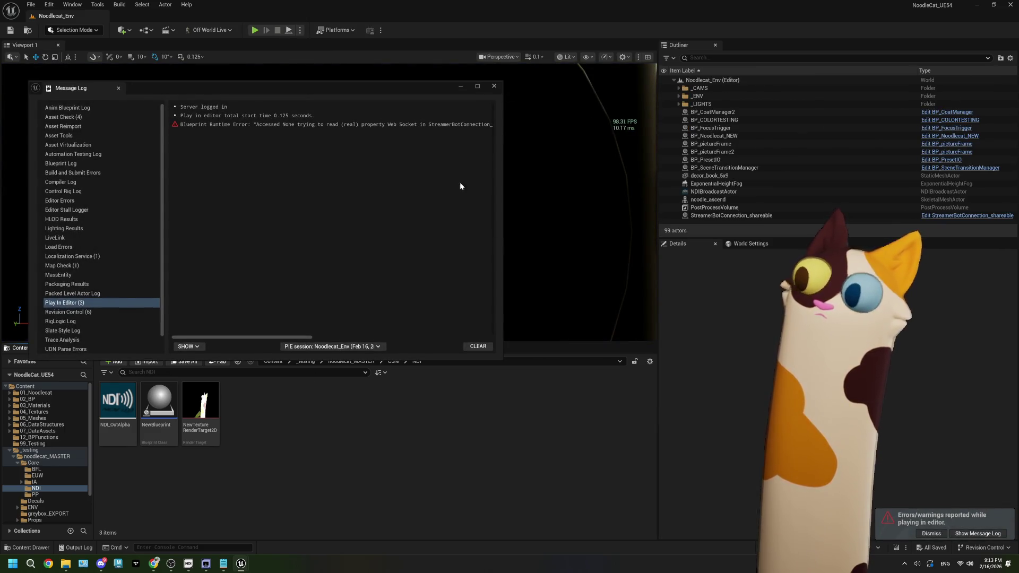
pyautogui.click(493, 87)
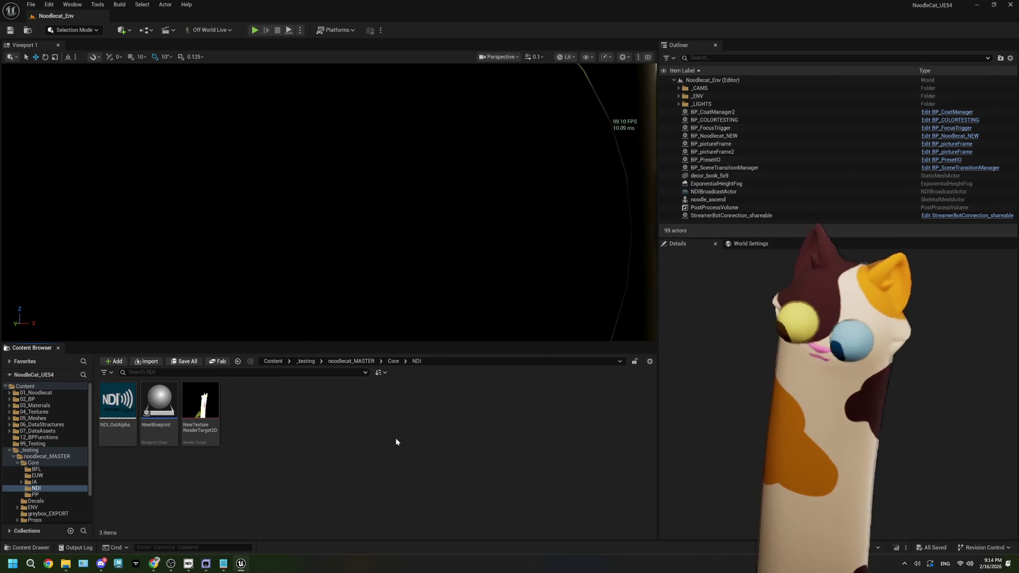
# Change NDI_OutAlpha's broadcast Frame Rate from 60 to 45 fps
pyautogui.doubleClick(117, 401)
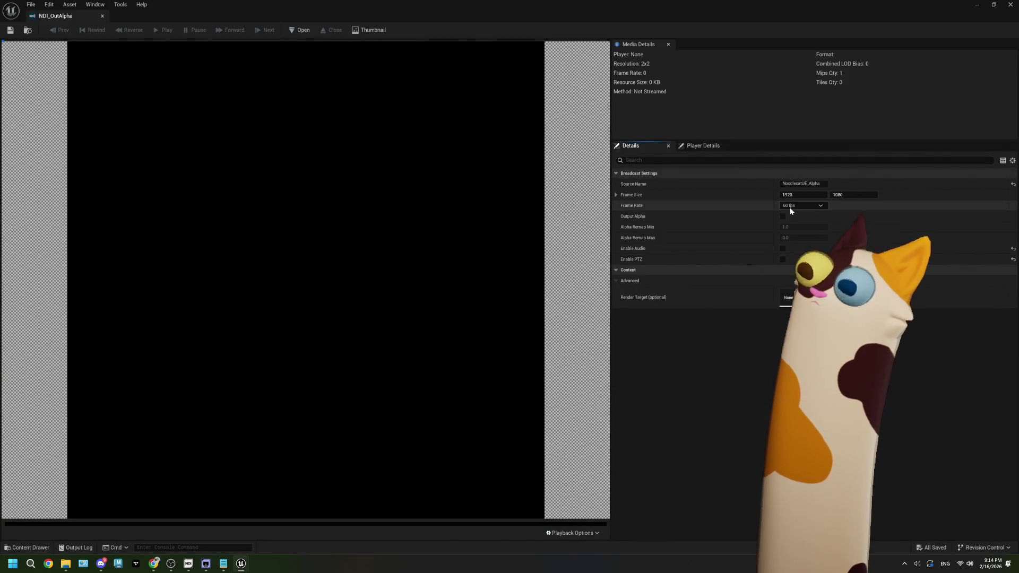
pyautogui.click(790, 206)
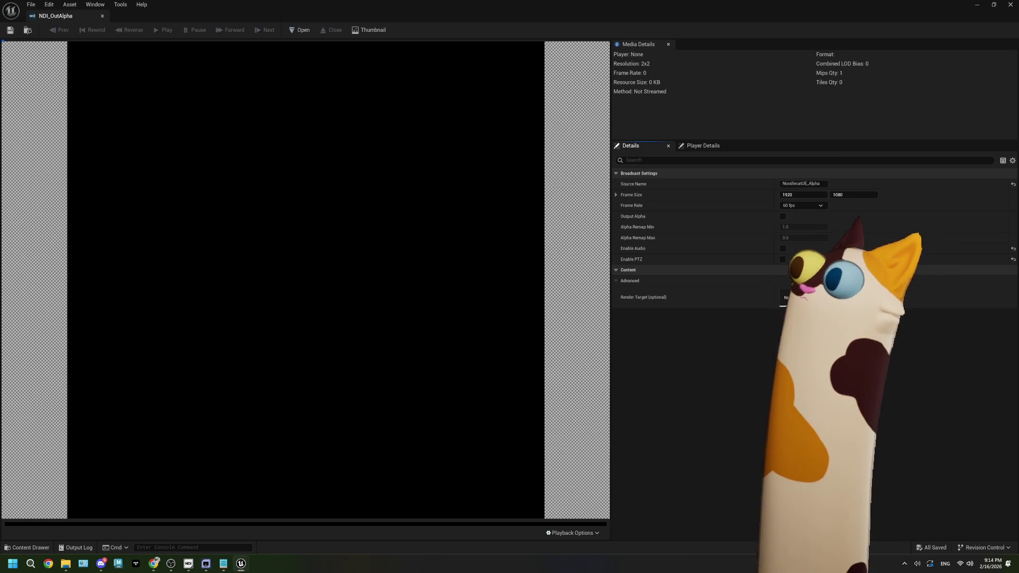
pyautogui.click(798, 202)
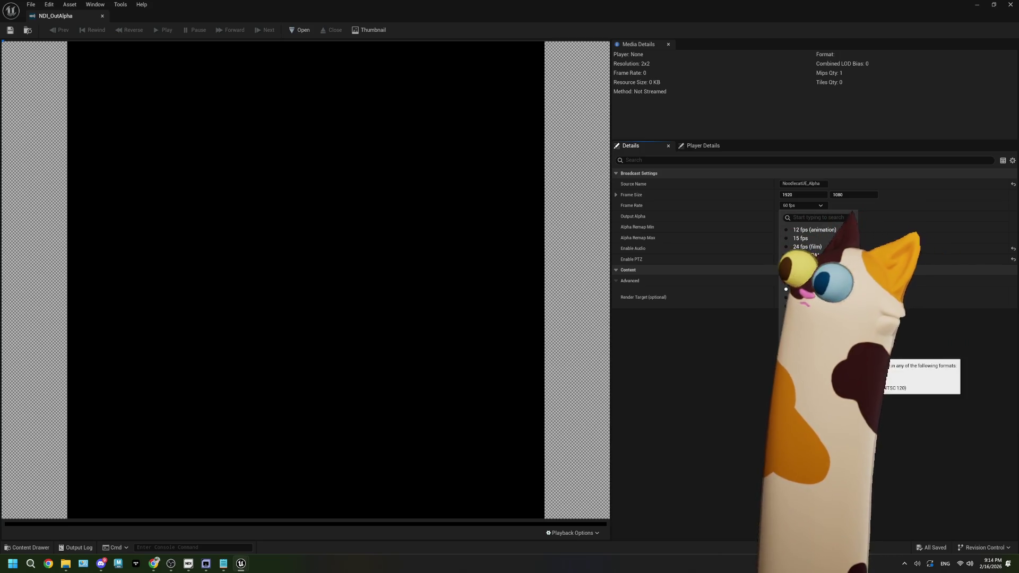
pyautogui.click(799, 280)
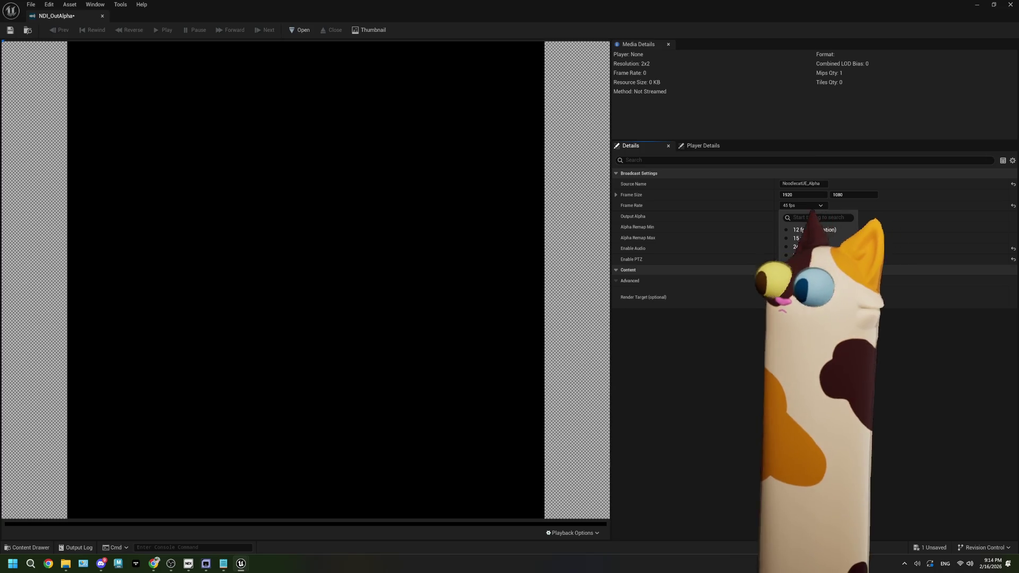
# Save and close the NDI_OutAlpha asset, then start Play in Editor
pyautogui.click(9, 34)
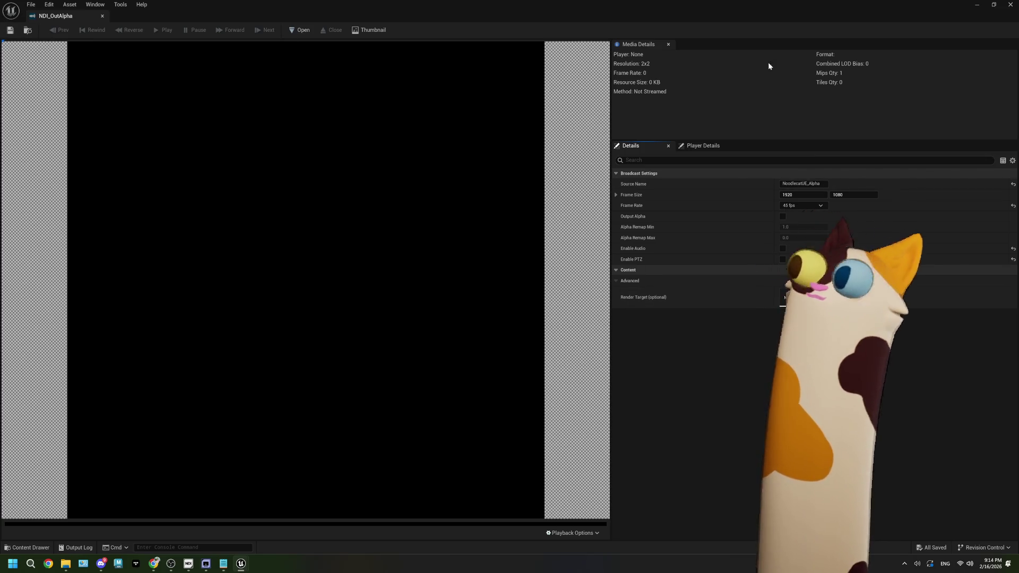
pyautogui.click(1010, 4)
pyautogui.click(256, 31)
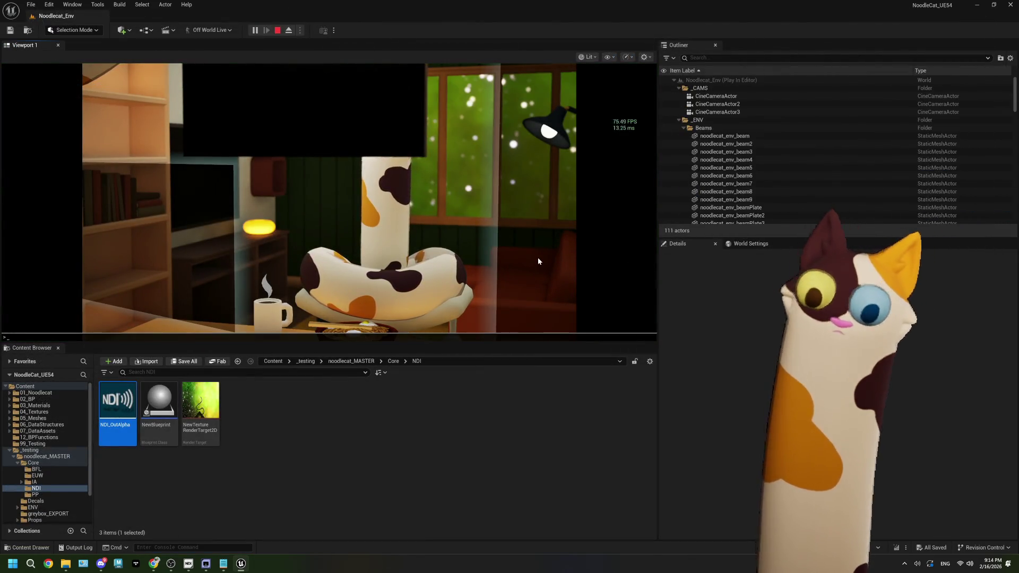
# Cap the game at 45 FPS with t.maxfps 45 and free the mouse with Shift+F1
pyautogui.write('t.maxfps')
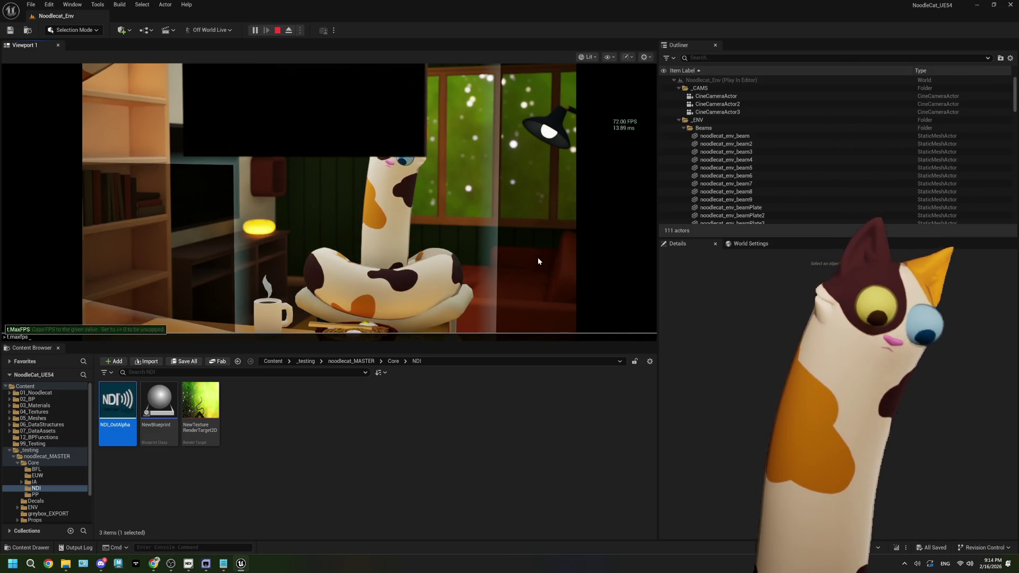
pyautogui.write(' 45')
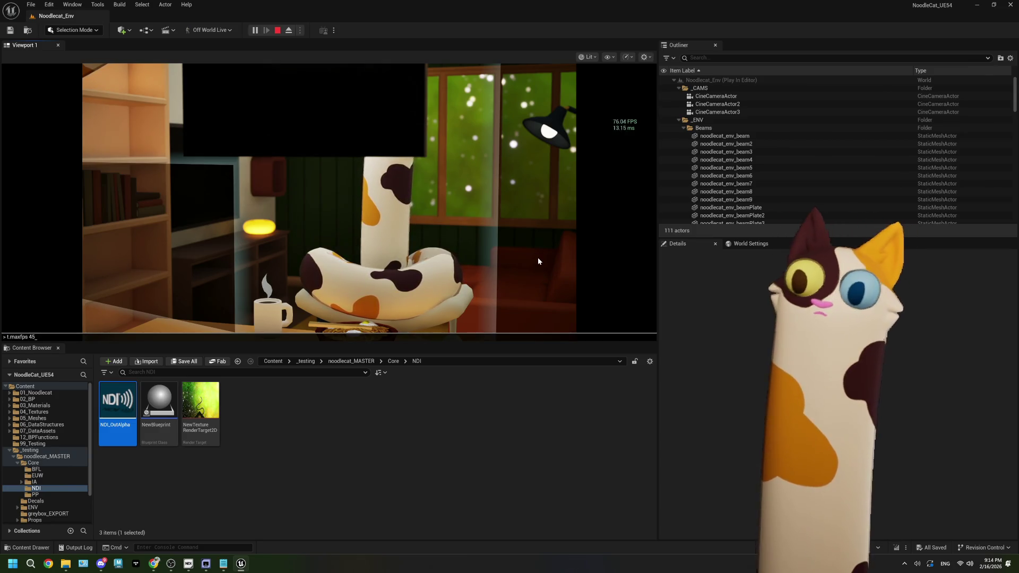
pyautogui.press('Return')
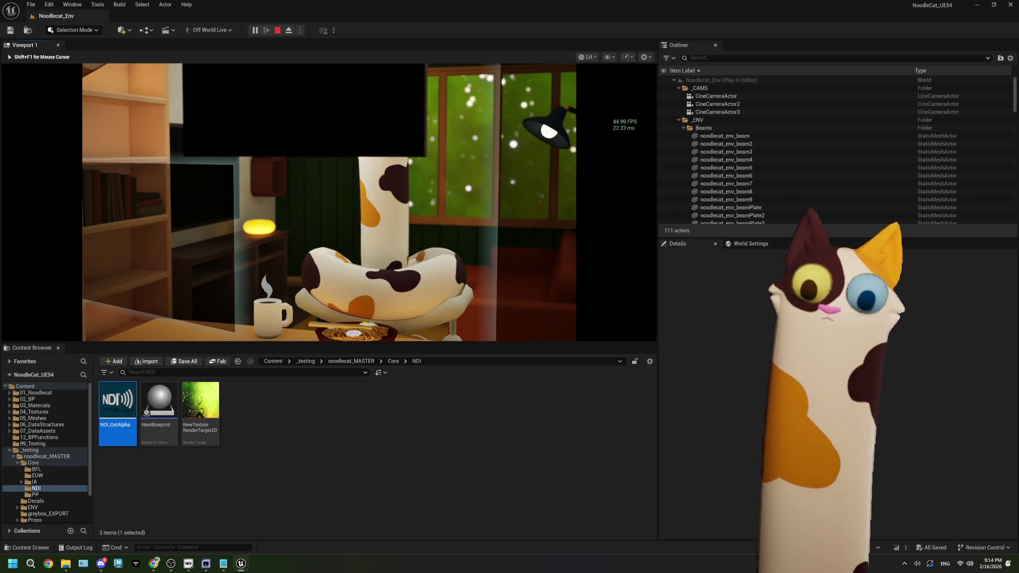
pyautogui.hotkey('shift', 'F1')
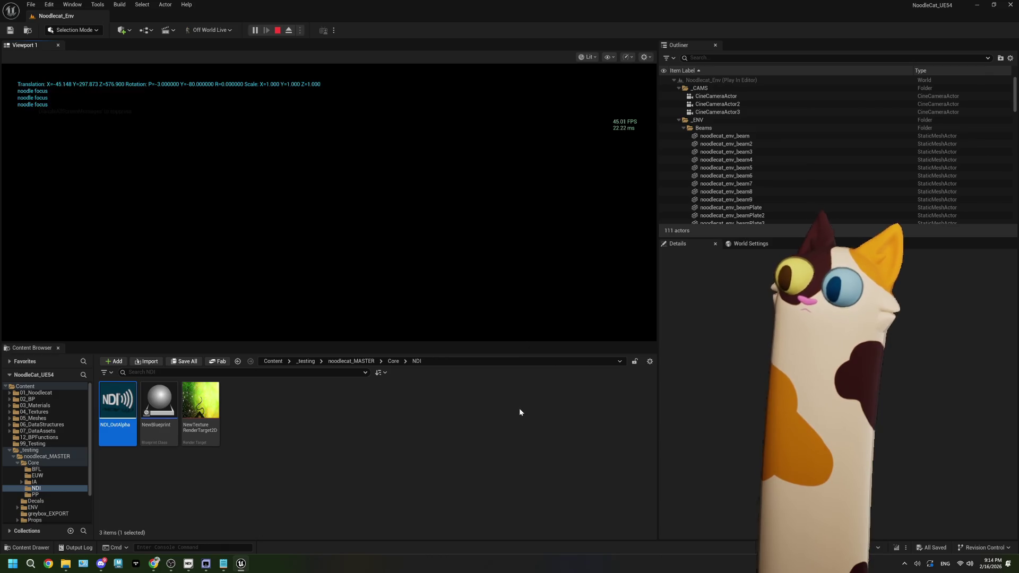
# Deselect NDI_OutAlpha and bring the NDI monitor, then the Unreal editor, forward
pyautogui.click(519, 412)
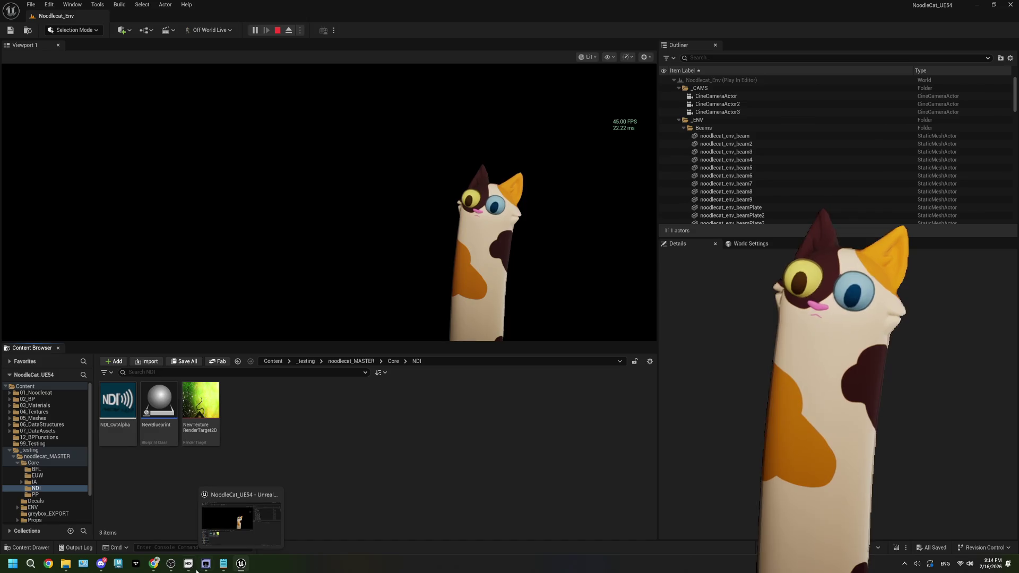
pyautogui.click(206, 563)
pyautogui.click(748, 440)
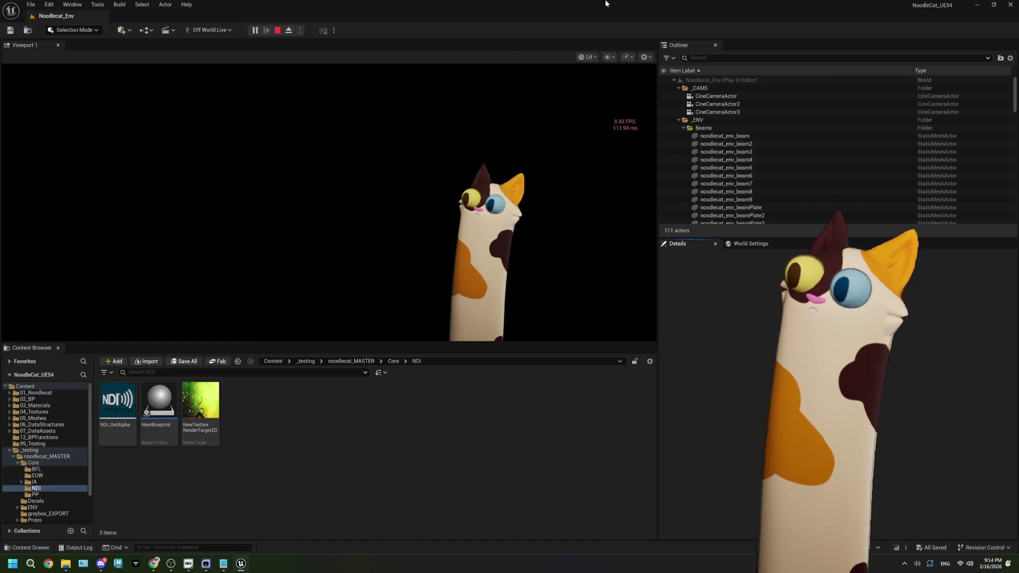
# Snap the editor right beside the NDI monitor, then stop play, close the Message Log and maximize
pyautogui.press('super+Right')
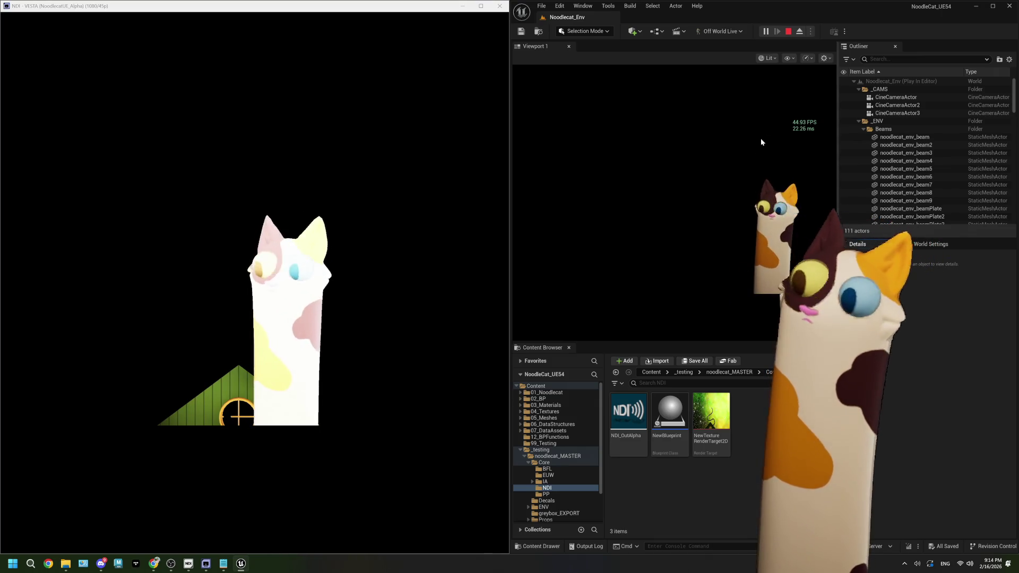
pyautogui.click(789, 32)
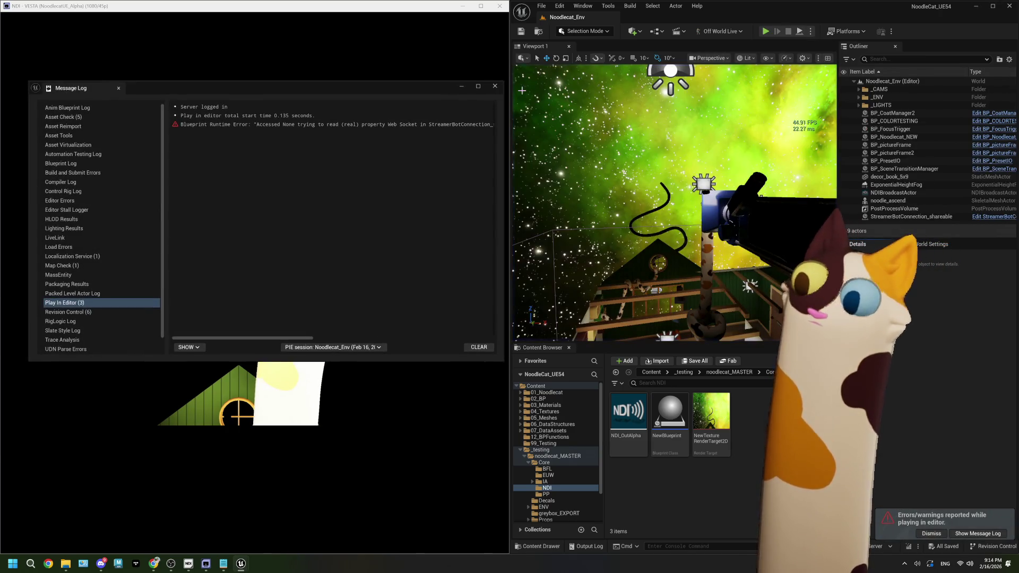
pyautogui.click(495, 86)
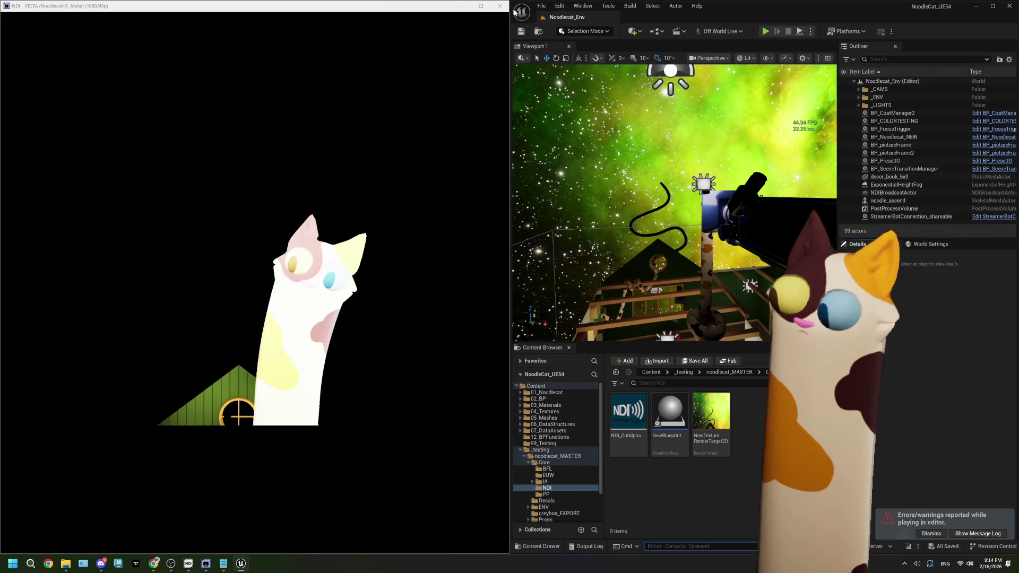
pyautogui.click(992, 6)
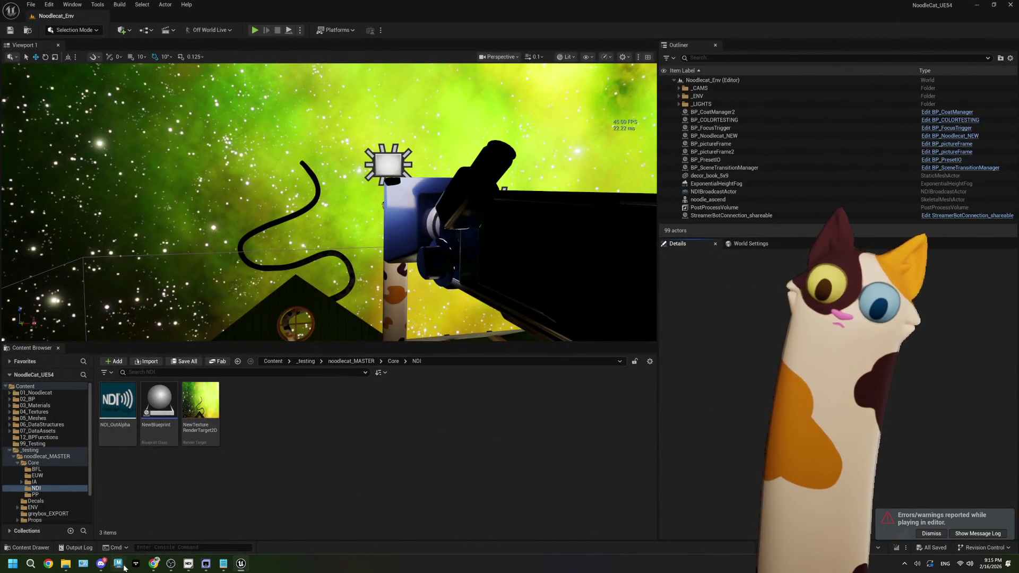
# Scroll the Chrome vsync forum thread to the reply and copy r.VSyncEditor=1
pyautogui.click(153, 564)
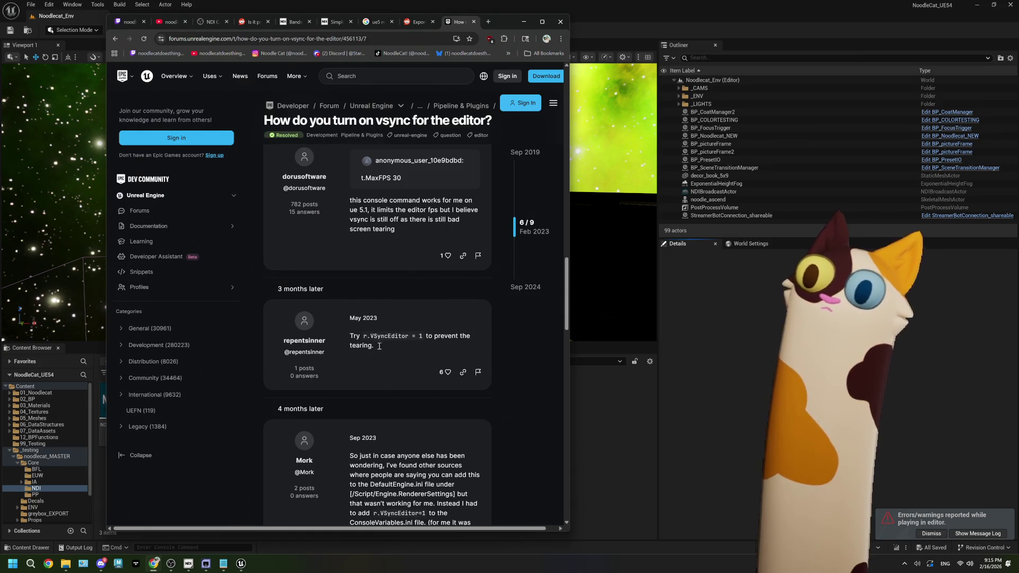
pyautogui.scroll(-2, 393, 341)
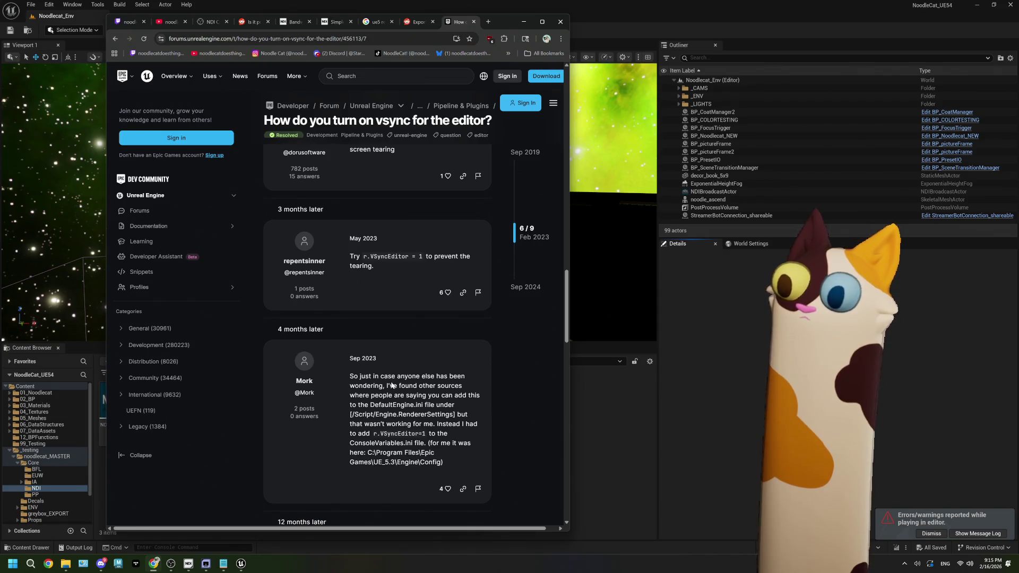
pyautogui.scroll(-1, 391, 385)
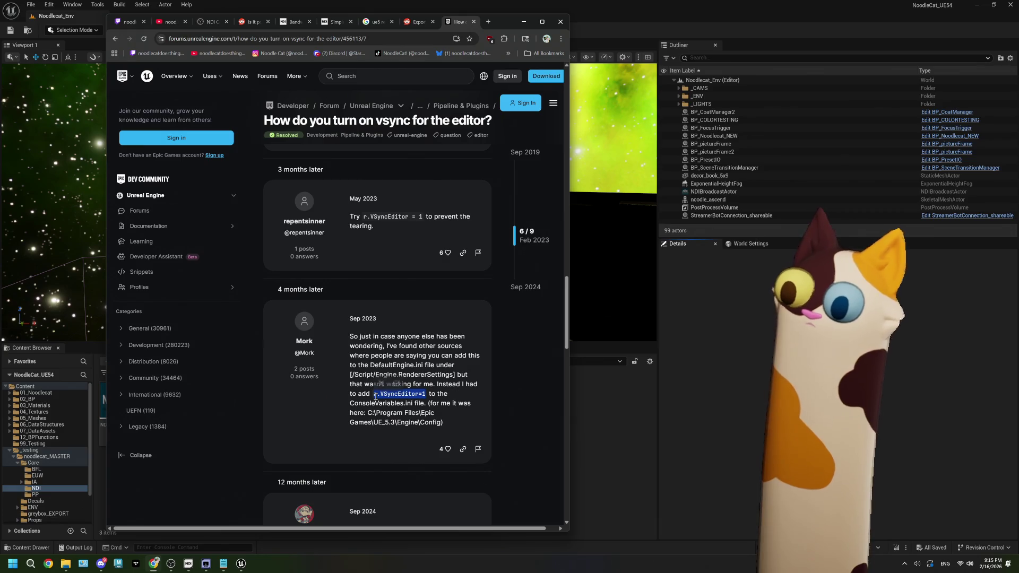
pyautogui.rightClick(375, 397)
pyautogui.click(392, 410)
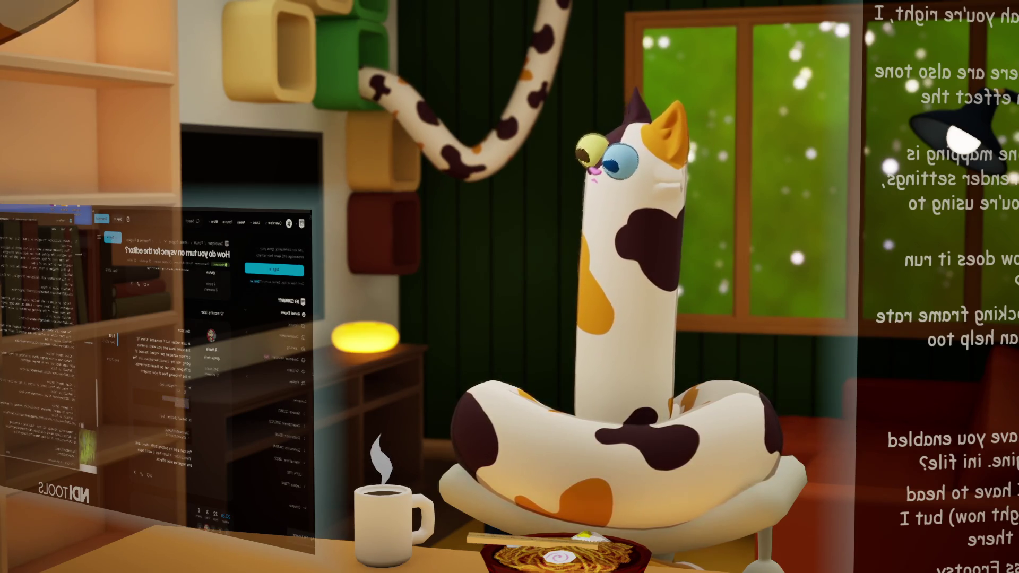
# Browse the project folders in File Explorer, alternating with the editor vsync forum thread
pyautogui.press('super+e')
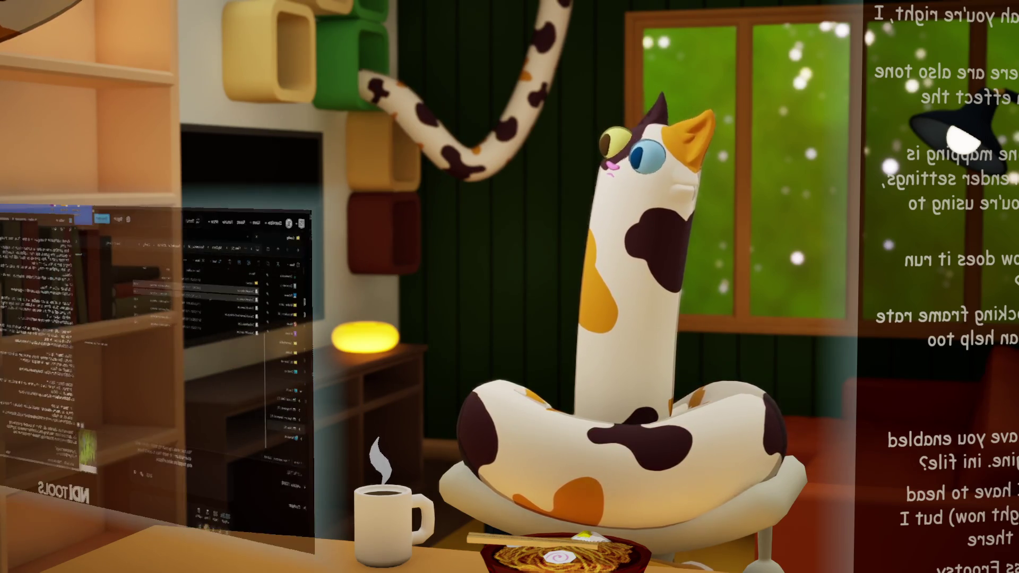
pyautogui.press('Return')
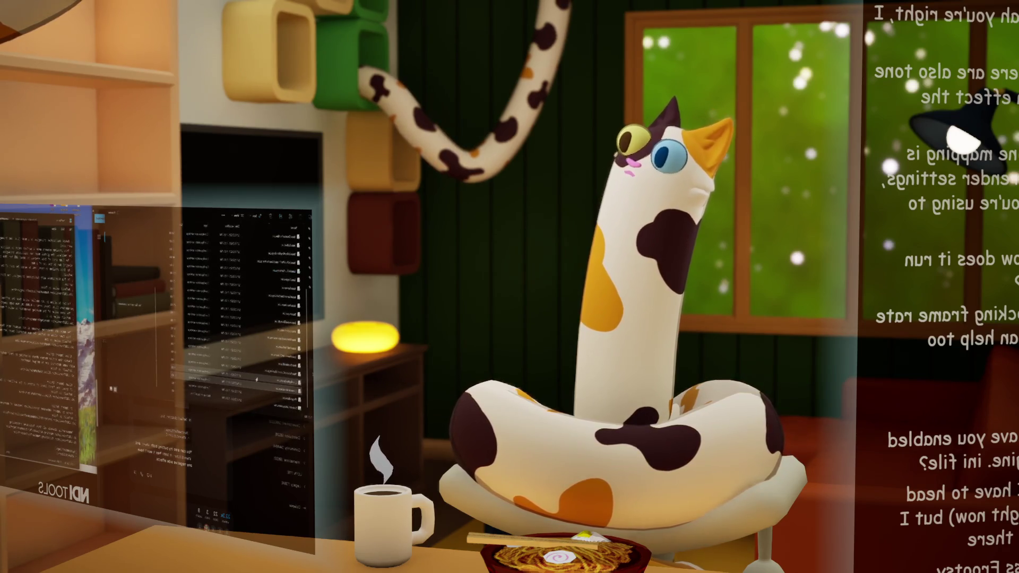
pyautogui.doubleClick(257, 379)
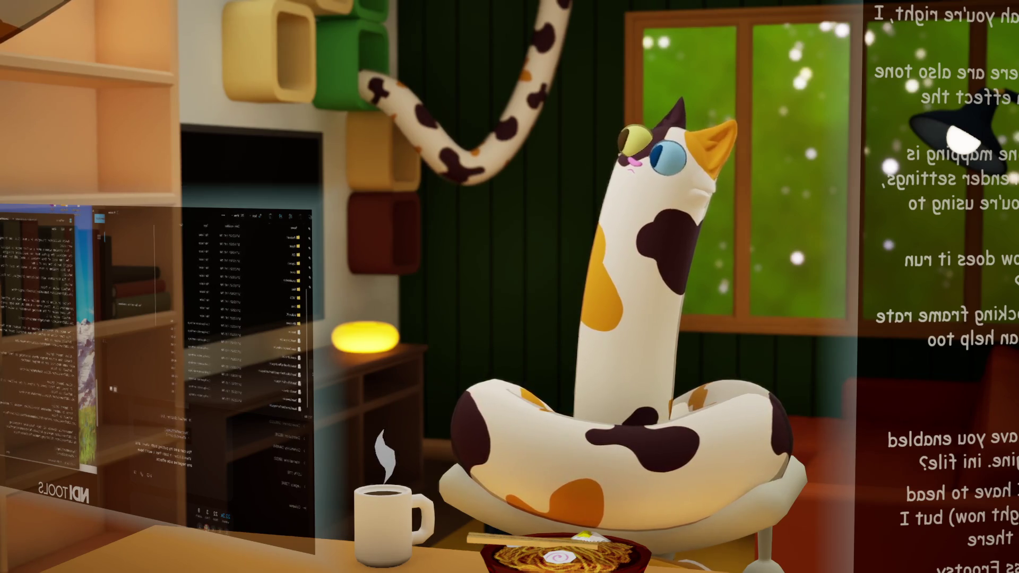
pyautogui.hotkey('alt', 'Tab')
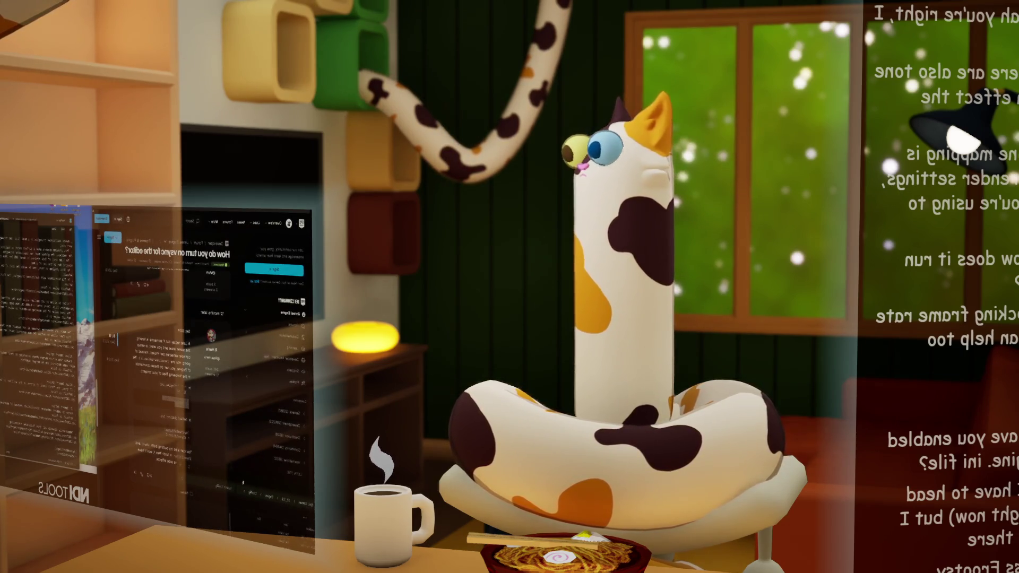
pyautogui.hotkey('alt', 'Tab')
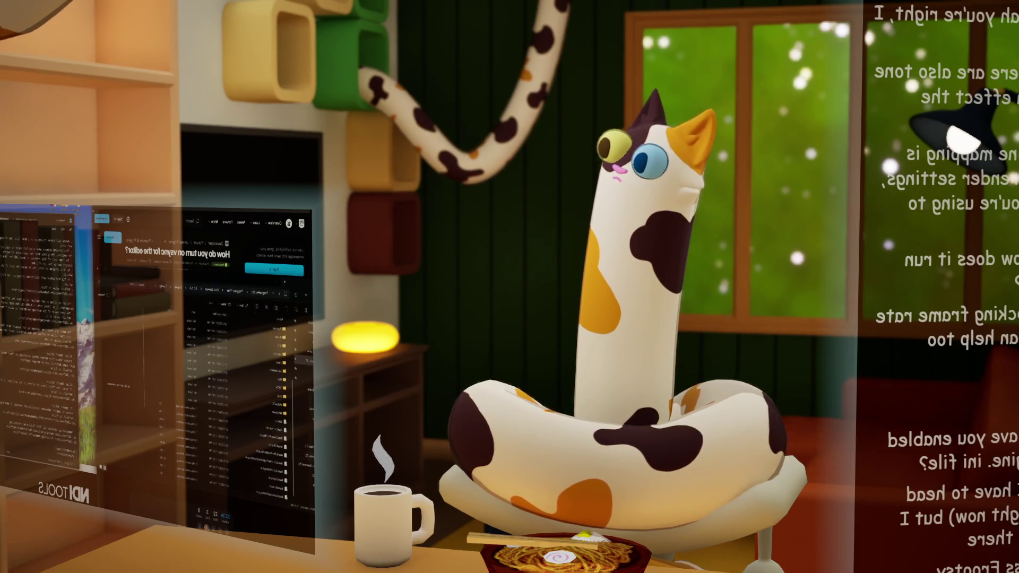
pyautogui.press('Return')
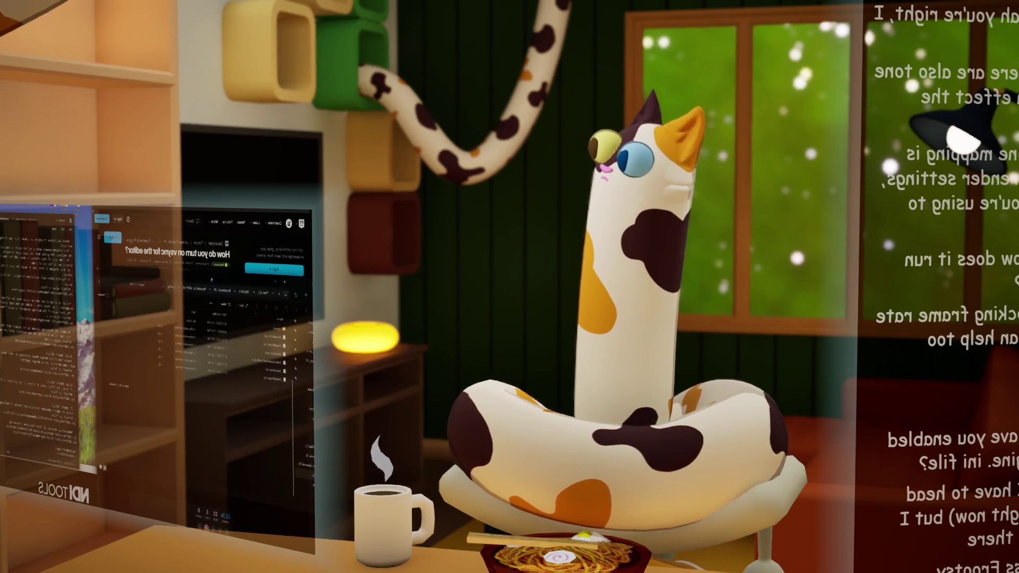
pyautogui.hotkey('alt', 'Tab')
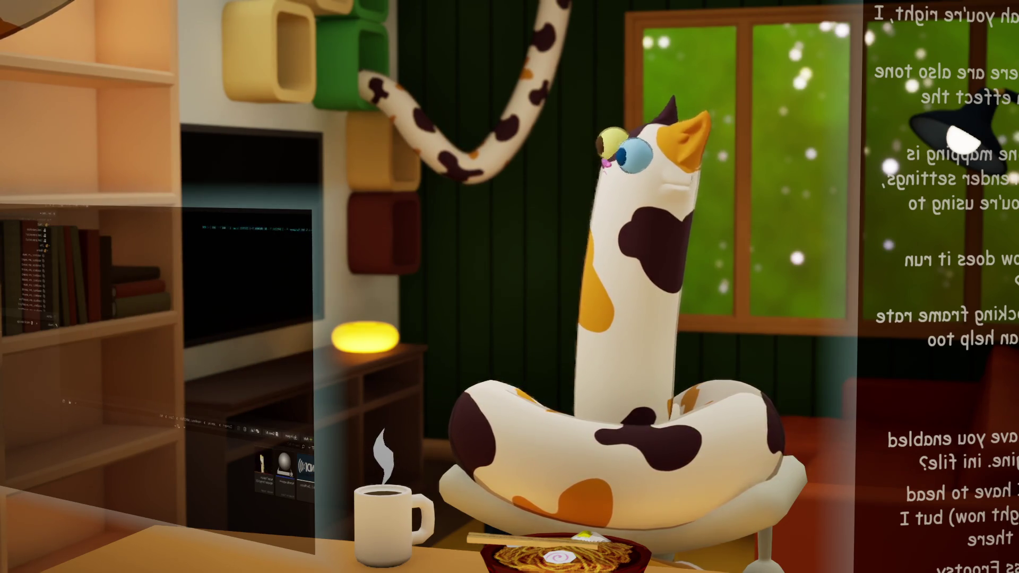
# Switch through the vsync forum thread back to the window with the cat preview
pyautogui.hotkey('alt', 'Tab')
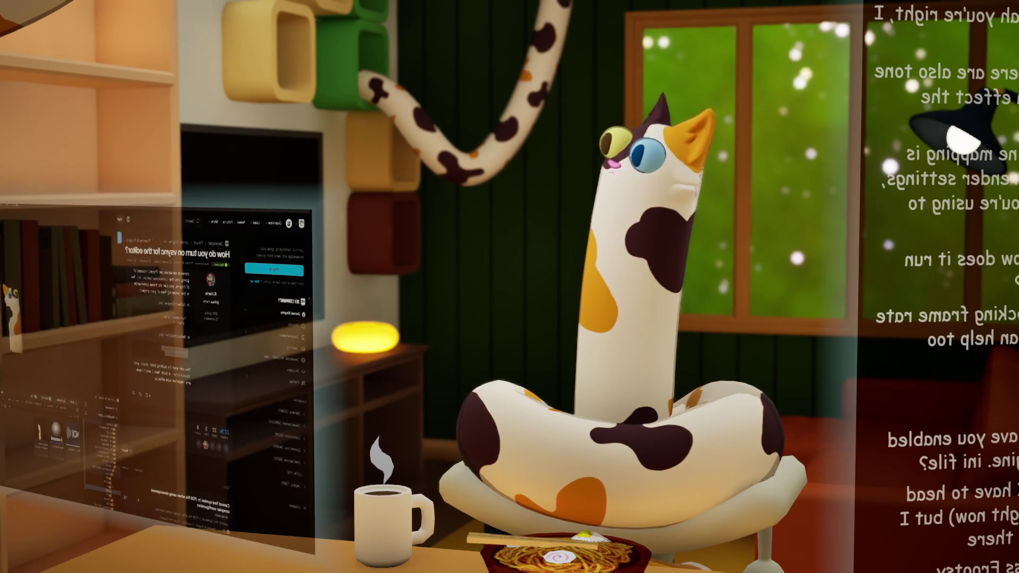
pyautogui.hotkey('alt', 'Tab')
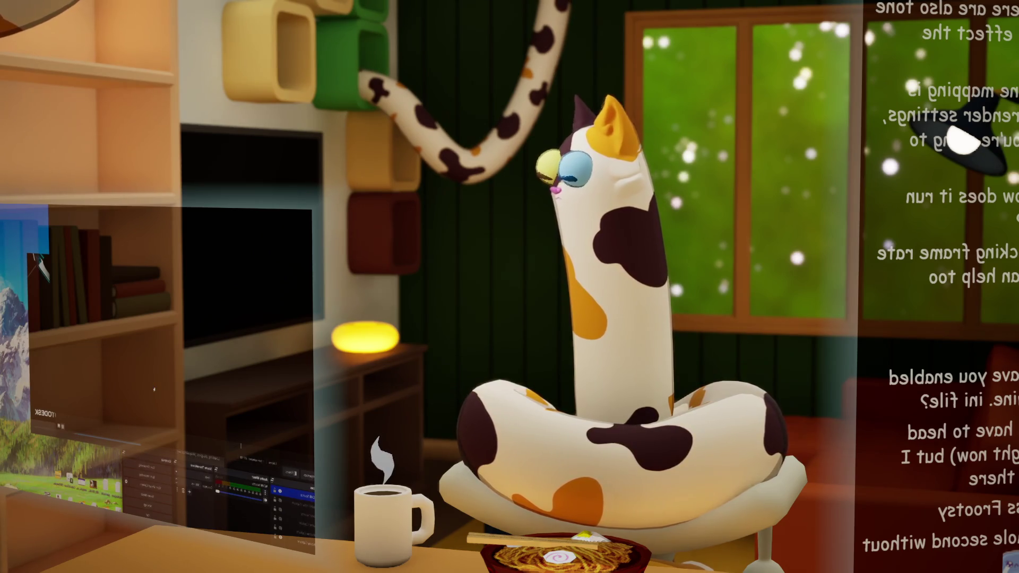
pyautogui.press('super+e')
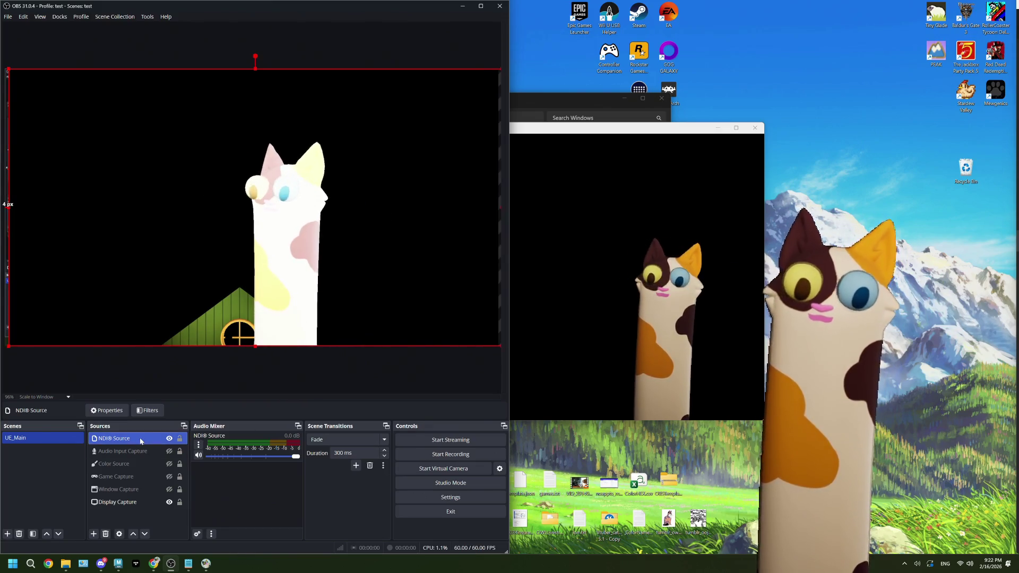
# Nudge the NDI® Source a few pixels left, then open and close its Filters window
pyautogui.moveTo(134, 313); pyautogui.dragTo(131, 311)
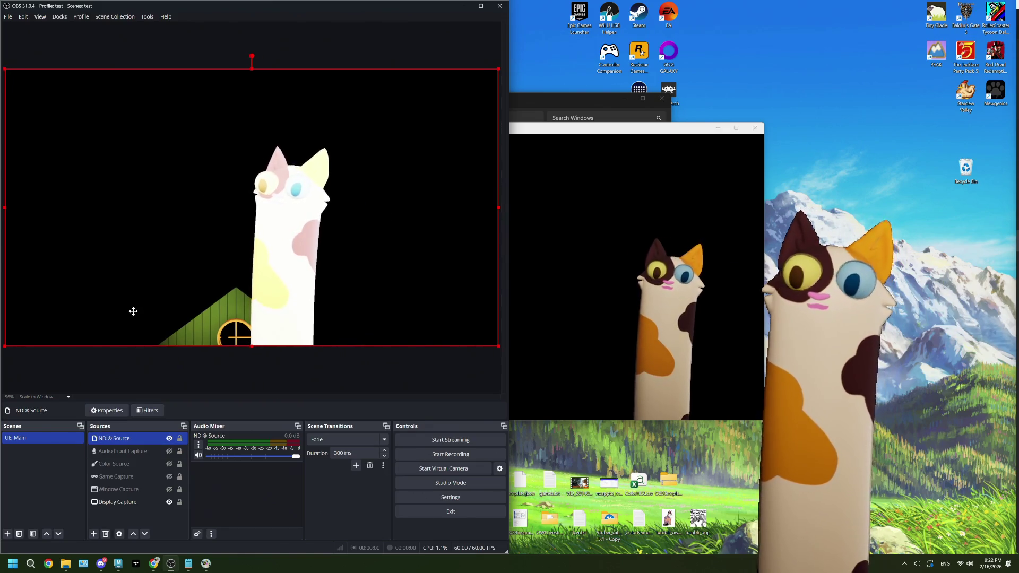
pyautogui.rightClick(141, 446)
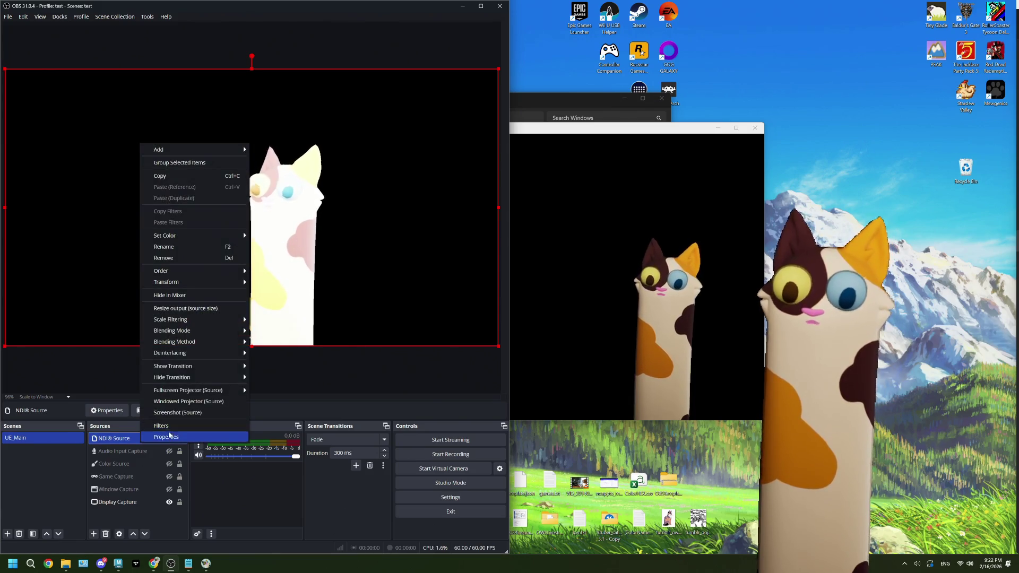
pyautogui.click(169, 426)
pyautogui.click(405, 412)
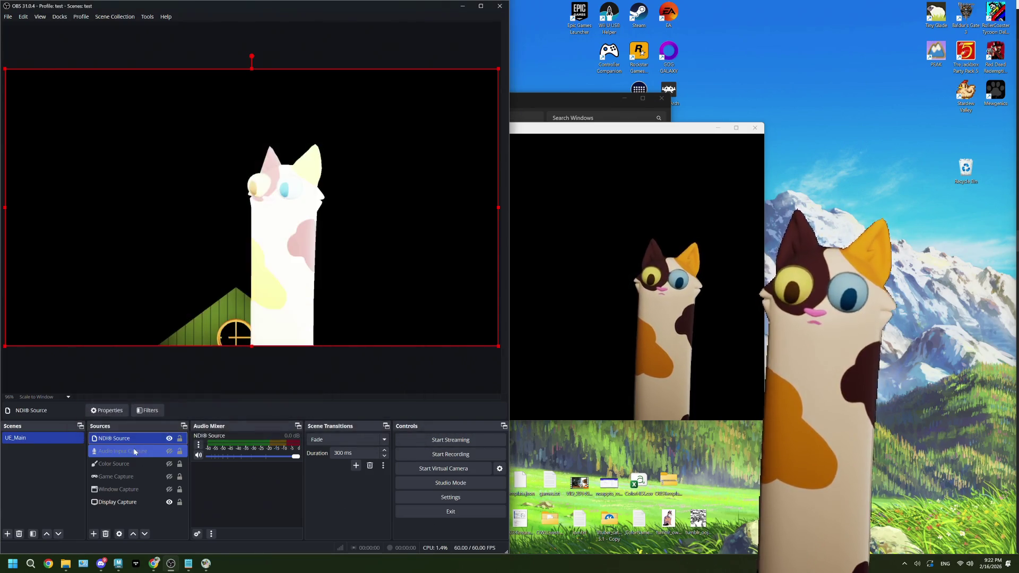
# In NDI Source Properties, turn off Framesync and Fix alpha blending, keeping bandwidth at Highest
pyautogui.rightClick(137, 438)
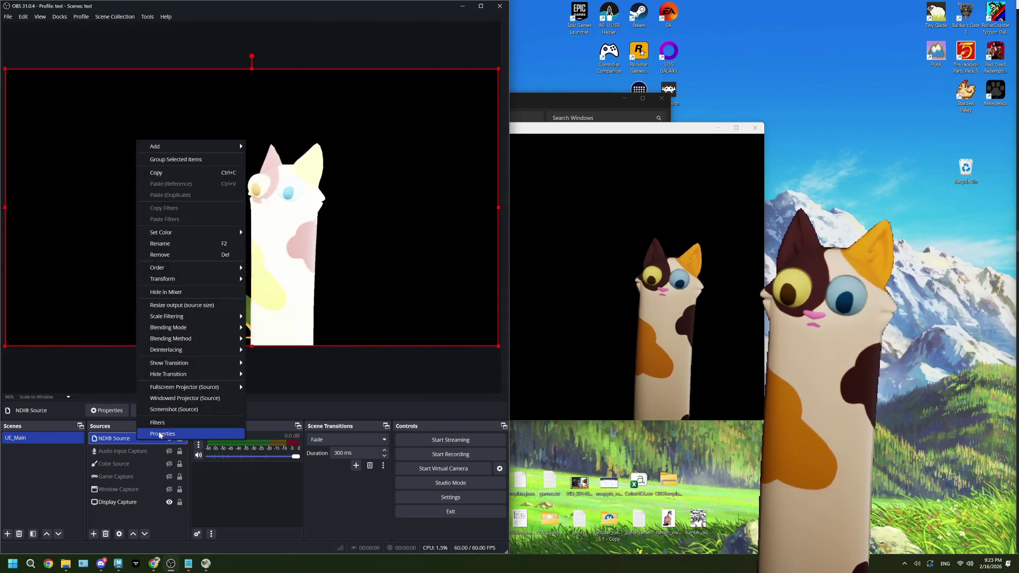
pyautogui.click(160, 435)
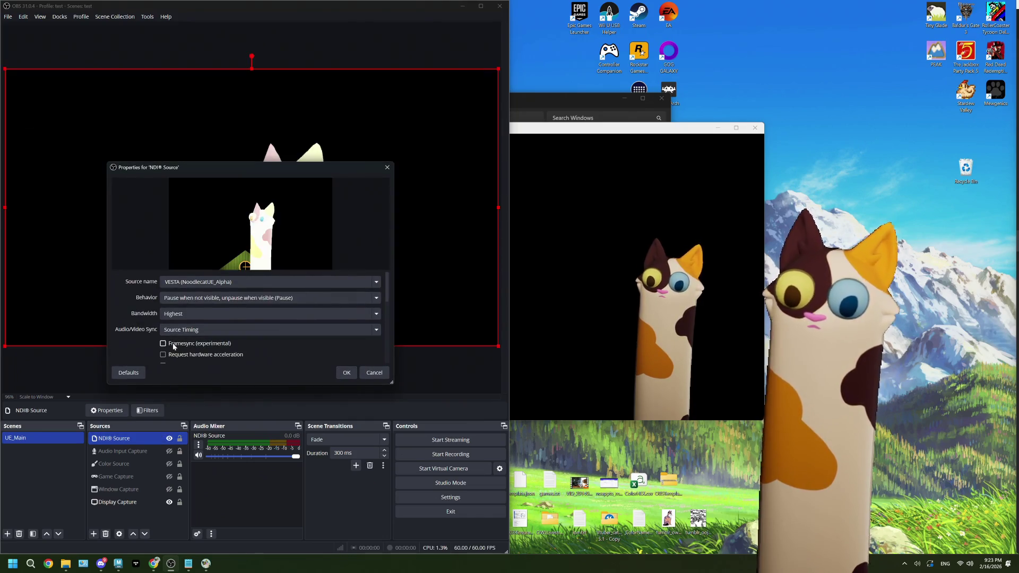
pyautogui.click(174, 345)
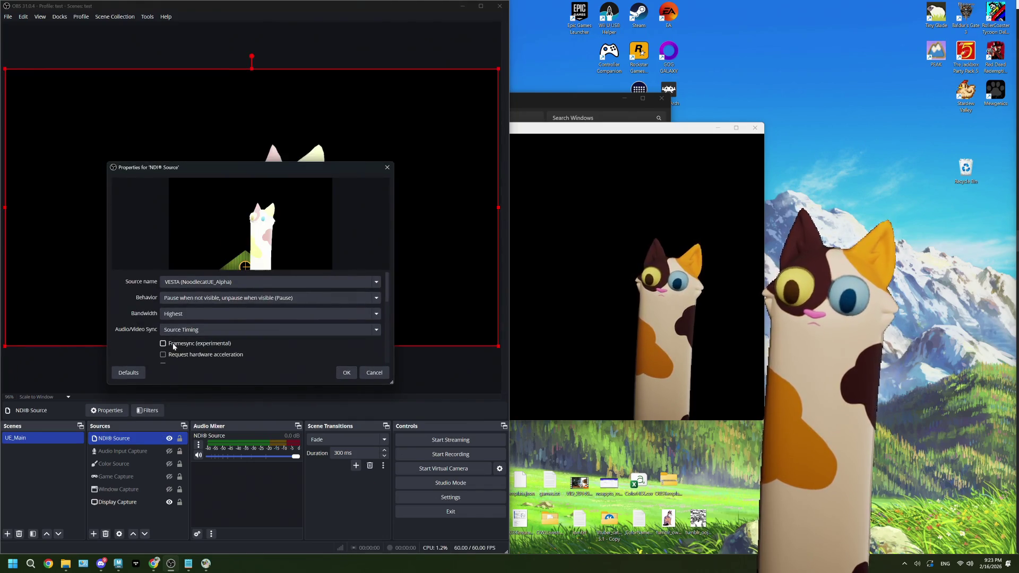
pyautogui.click(179, 314)
pyautogui.click(184, 330)
pyautogui.click(184, 314)
pyautogui.click(184, 321)
pyautogui.moveTo(236, 171)
pyautogui.mouseDown()
pyautogui.moveTo(290, 416)
pyautogui.moveTo(243, 149)
pyautogui.mouseUp()
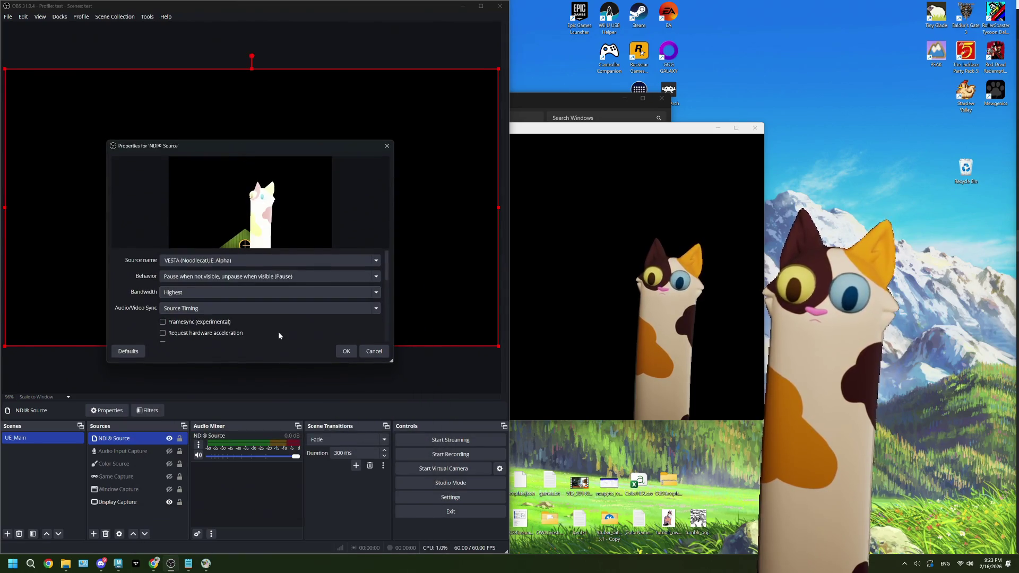
pyautogui.scroll(-1, 278, 332)
pyautogui.click(187, 320)
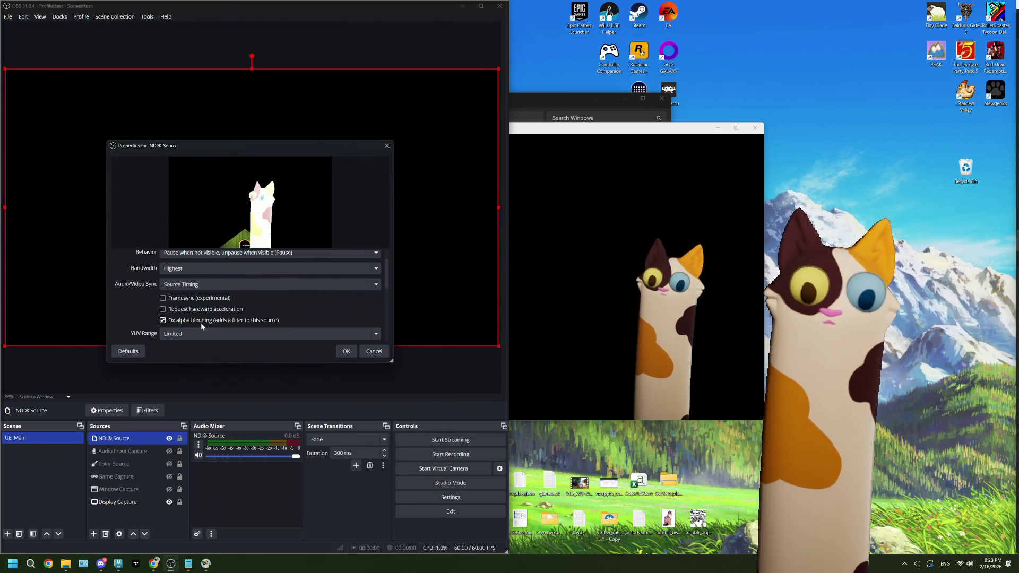
pyautogui.click(347, 352)
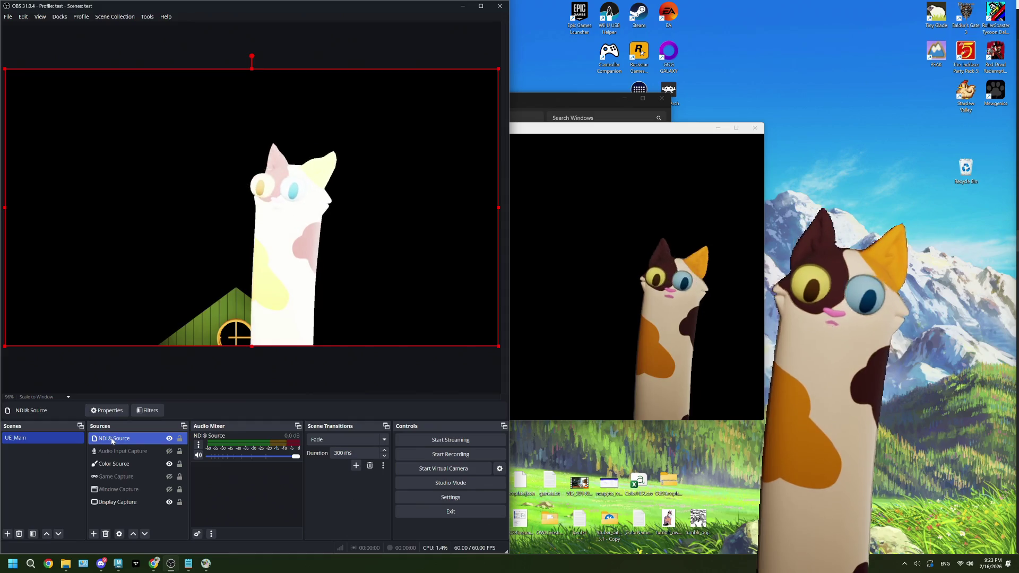
# Set the NDI source's Behavior to 'Always play when not visible (Keepalive)'
pyautogui.click(110, 413)
pyautogui.click(228, 330)
pyautogui.click(229, 341)
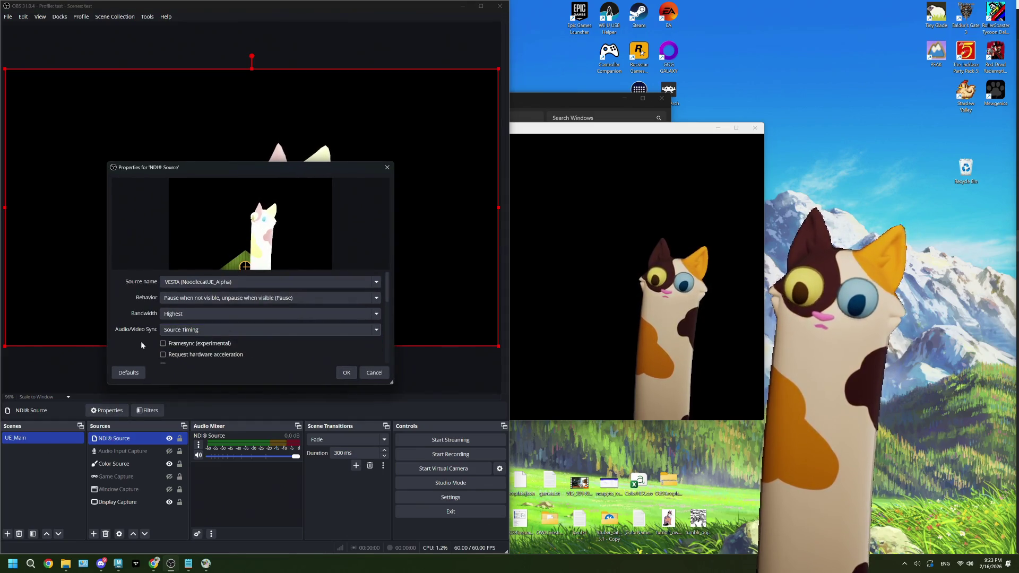
pyautogui.click(180, 300)
pyautogui.click(179, 310)
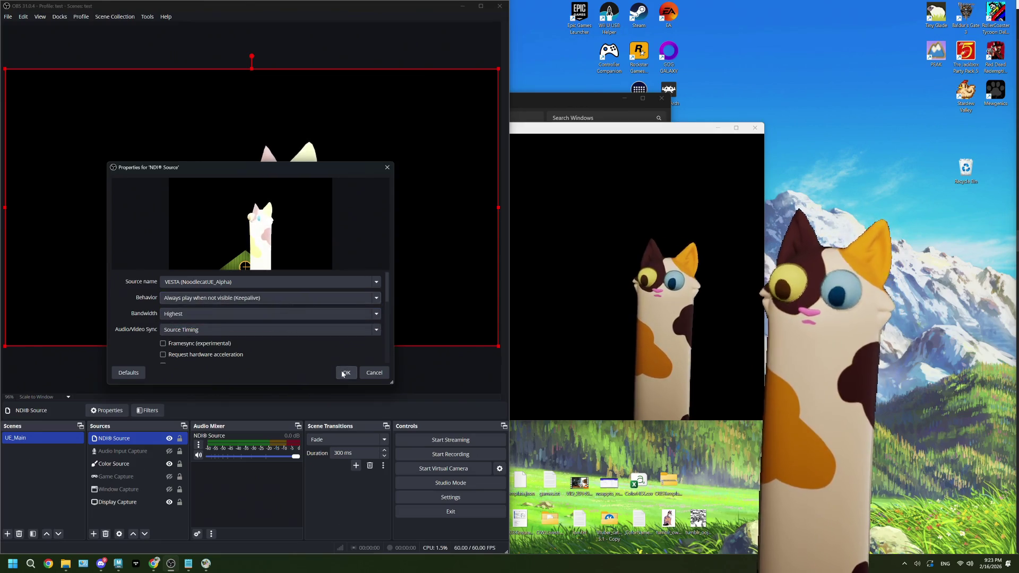
pyautogui.click(340, 373)
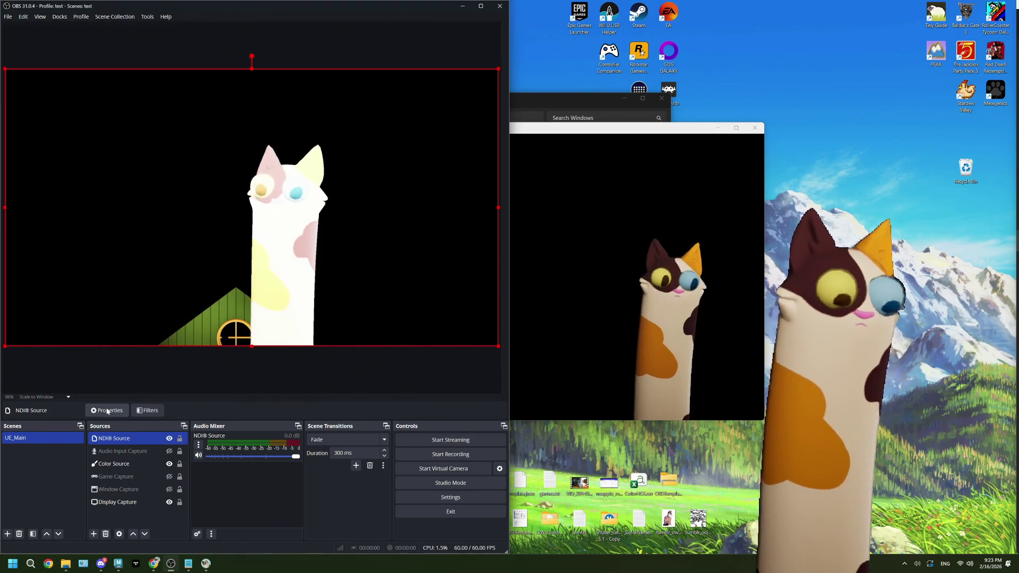
pyautogui.click(108, 411)
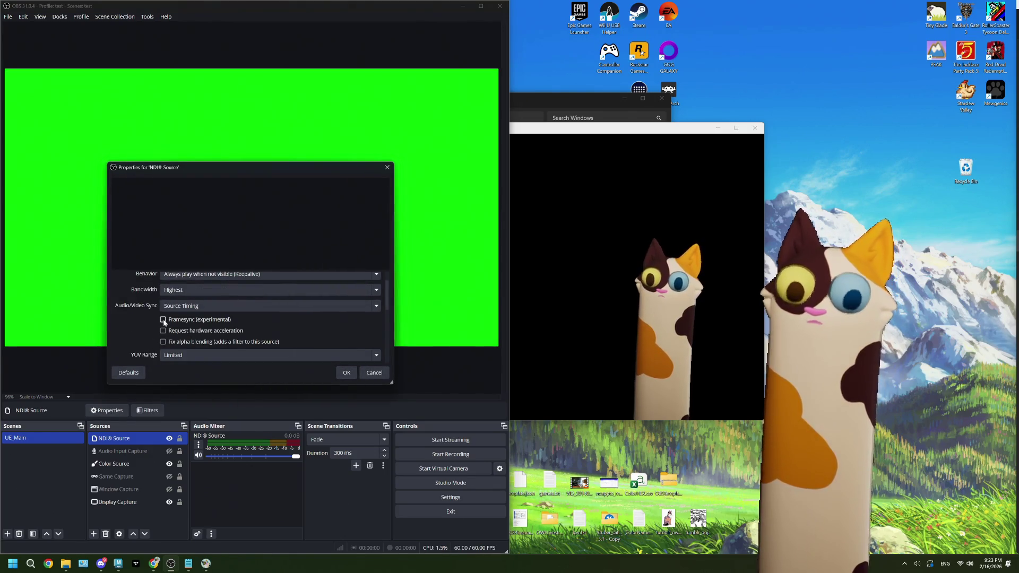
pyautogui.moveTo(260, 166)
pyautogui.mouseDown()
pyautogui.moveTo(294, 347)
pyautogui.moveTo(284, 141)
pyautogui.mouseUp()
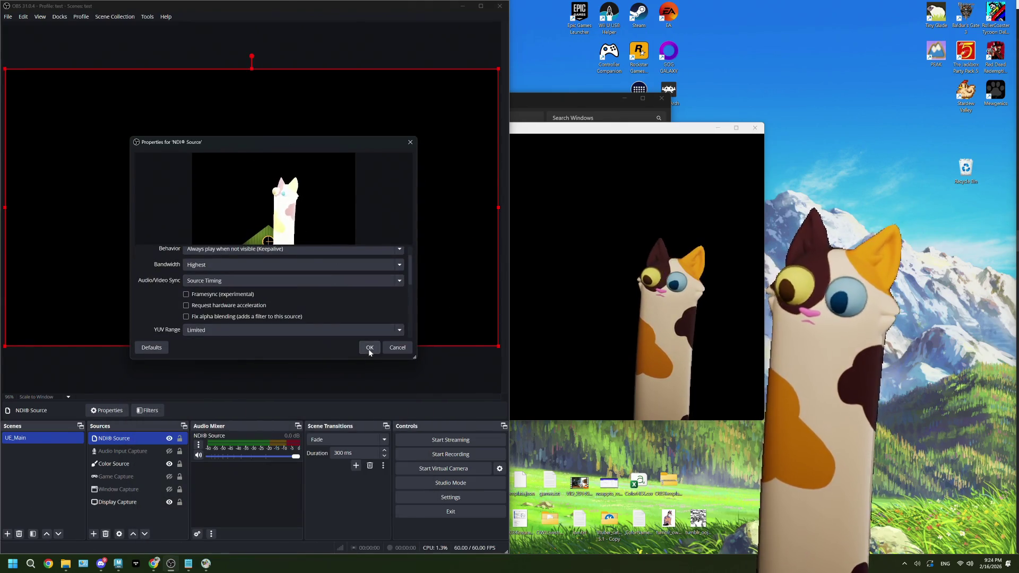
pyautogui.click(369, 348)
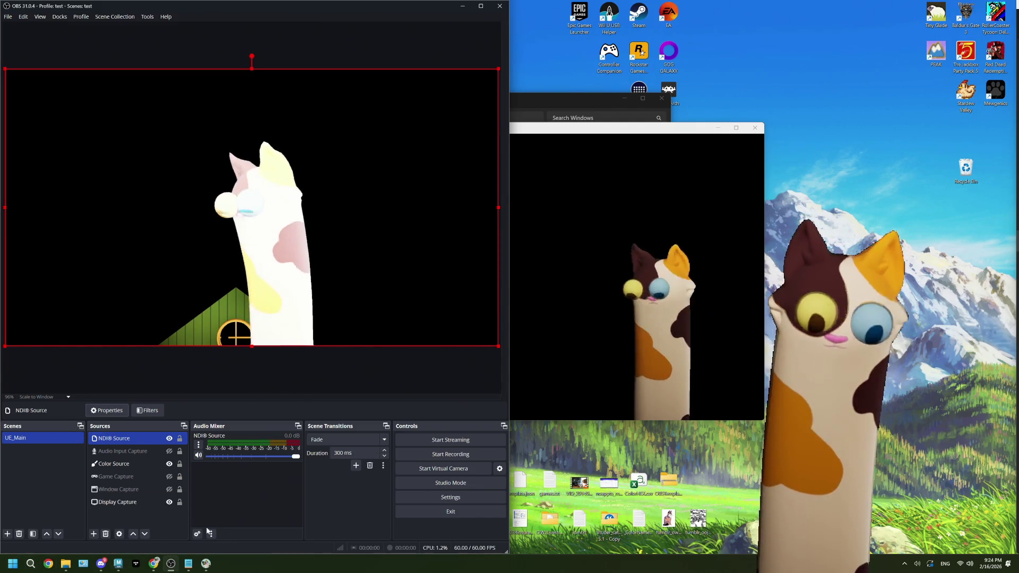
# Launch NDI Studio Monitor from Windows search and move its window up and right
pyautogui.click(31, 563)
pyautogui.write('ndi')
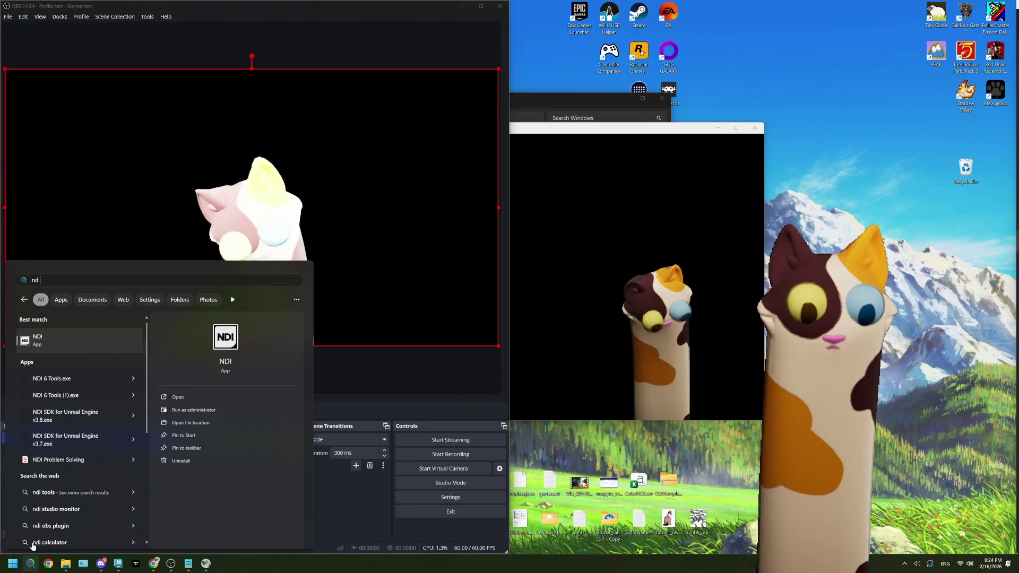
pyautogui.click(59, 340)
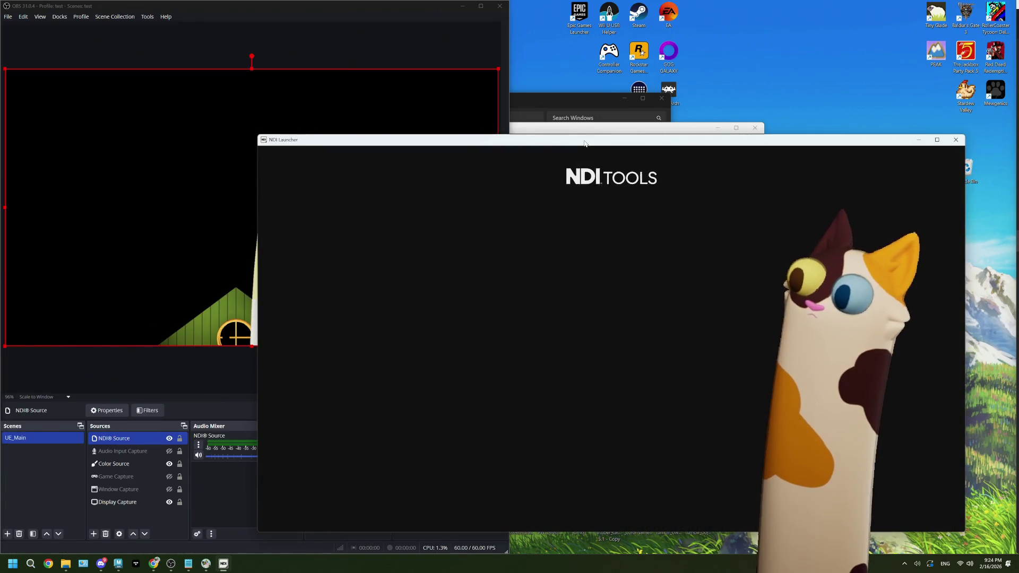
pyautogui.moveTo(585, 144); pyautogui.dragTo(651, 77)
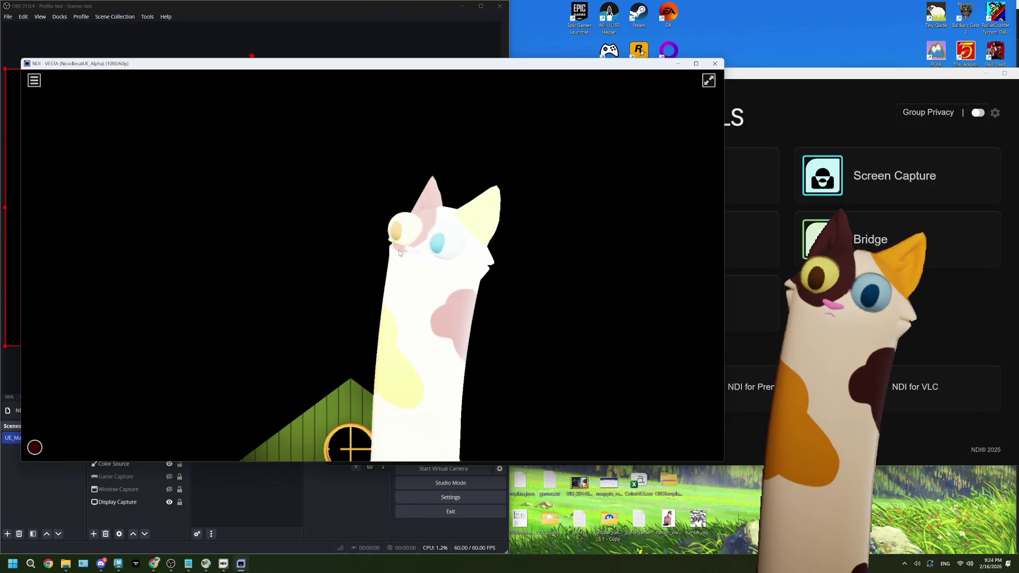
# Turn on Show Alpha to view the cat's alpha channel, then switch it back off
pyautogui.click(34, 80)
pyautogui.moveTo(102, 114)
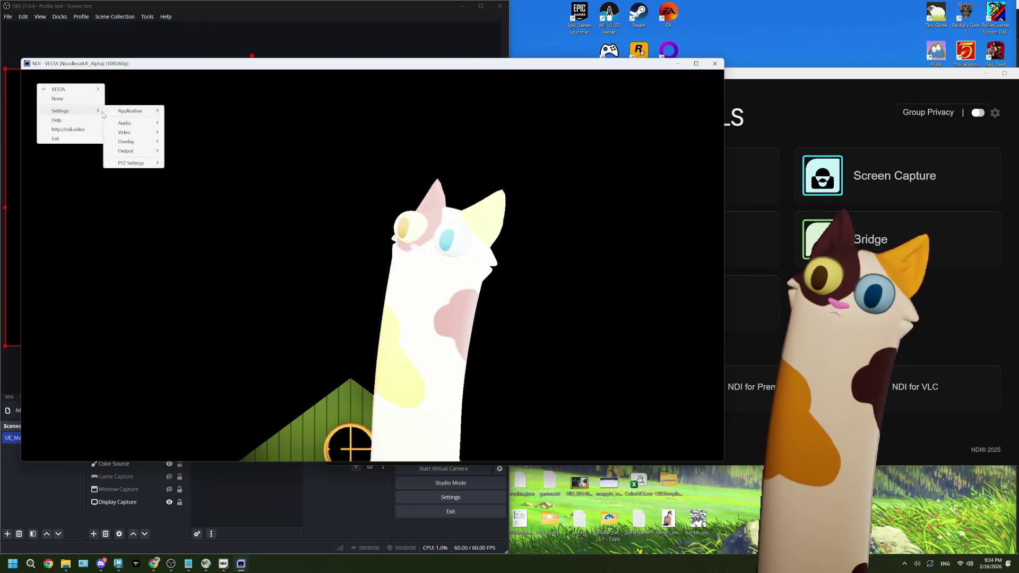
pyautogui.moveTo(143, 136)
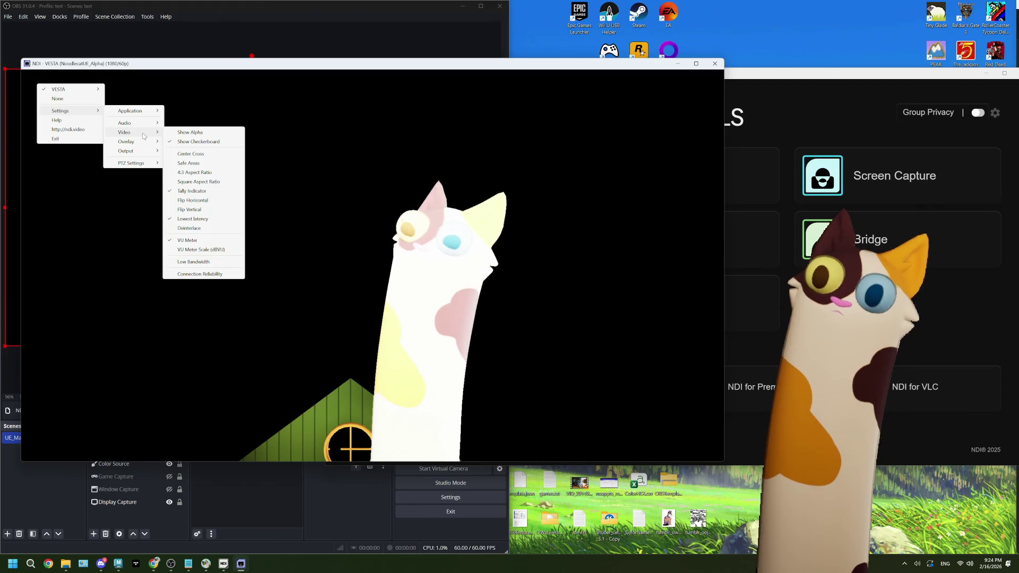
pyautogui.click(190, 132)
pyautogui.click(33, 80)
pyautogui.moveTo(58, 108)
pyautogui.moveTo(126, 129)
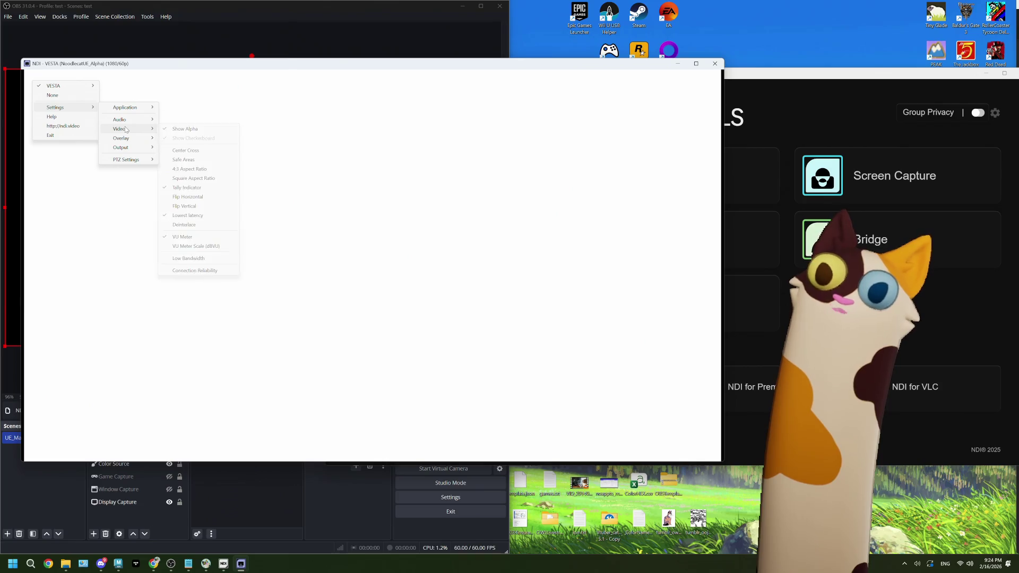
pyautogui.click(183, 129)
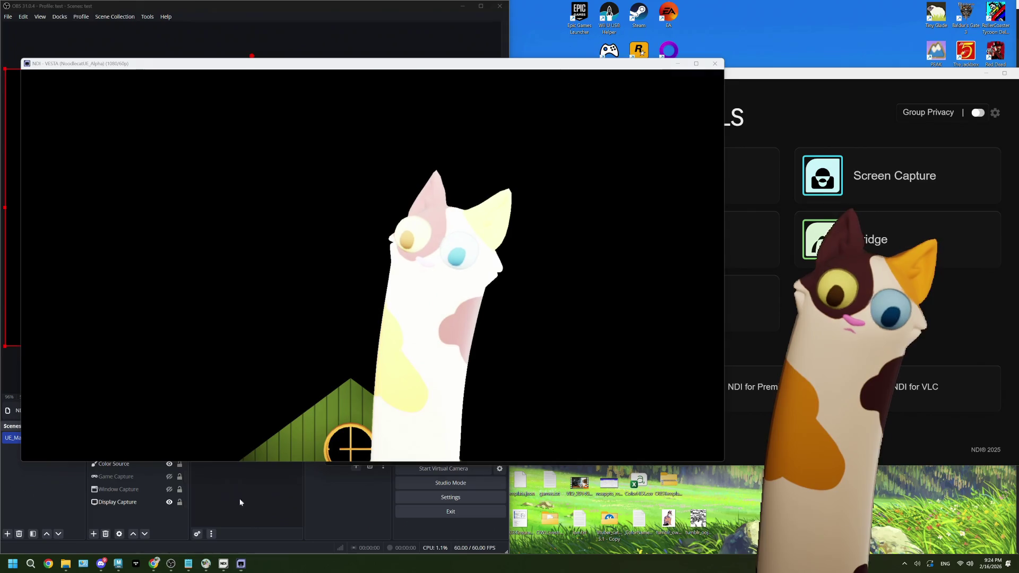
# Navigate from the Windows build folder up to NoodleCat_UE54 5.6 and relaunch NoodleCat_UE54.uproject in Unreal
pyautogui.click(66, 566)
pyautogui.click(374, 118)
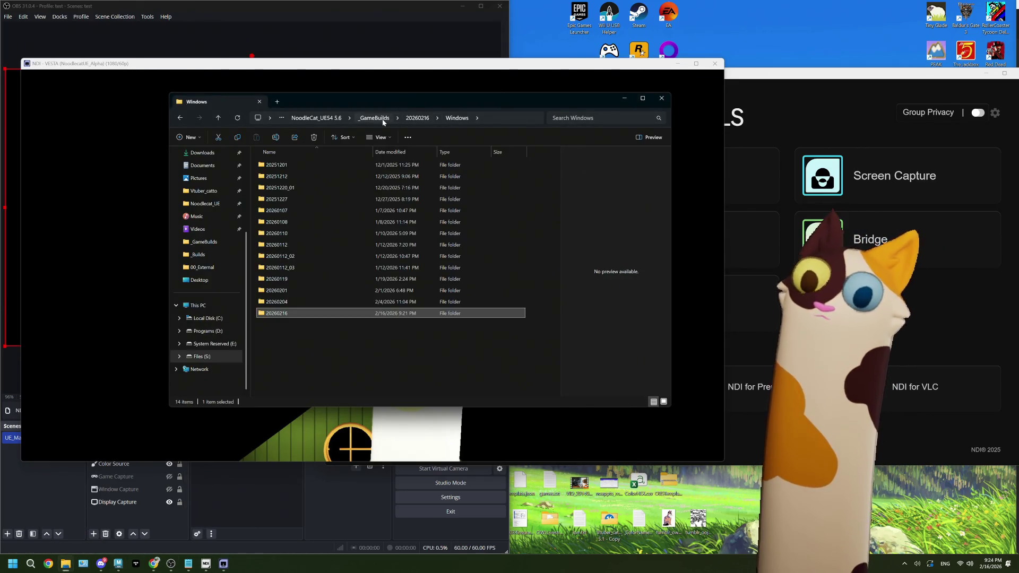
pyautogui.click(451, 118)
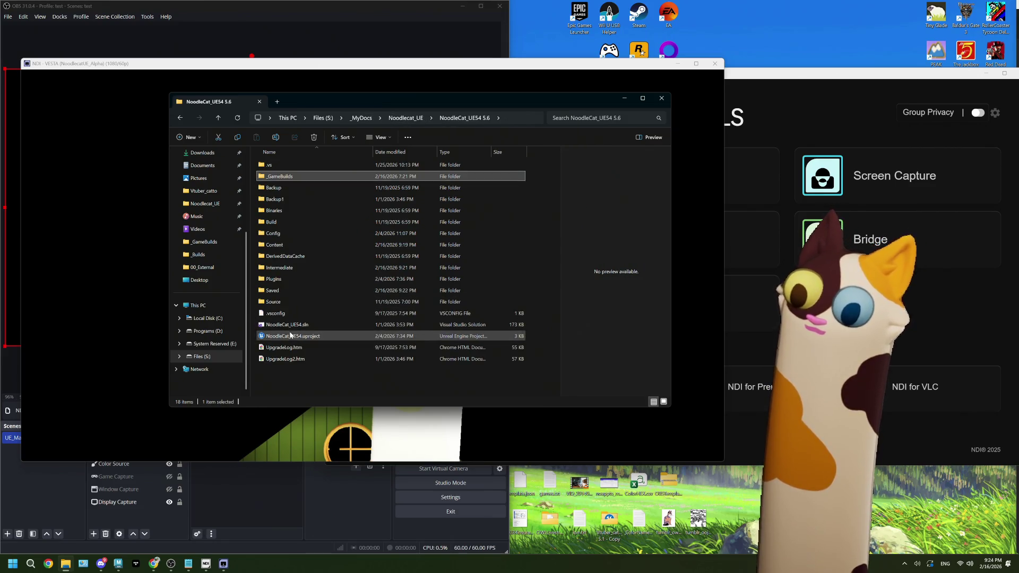
pyautogui.click(310, 336)
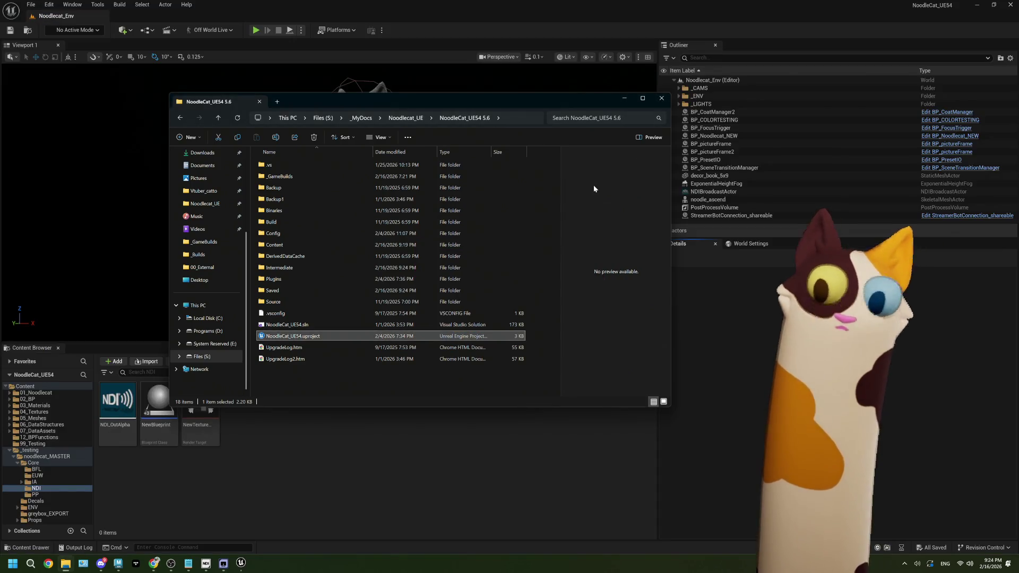
pyautogui.click(530, 24)
# Enable Output Alpha in the NDI_OutAlpha broadcast settings and close the asset editor
pyautogui.doubleClick(117, 401)
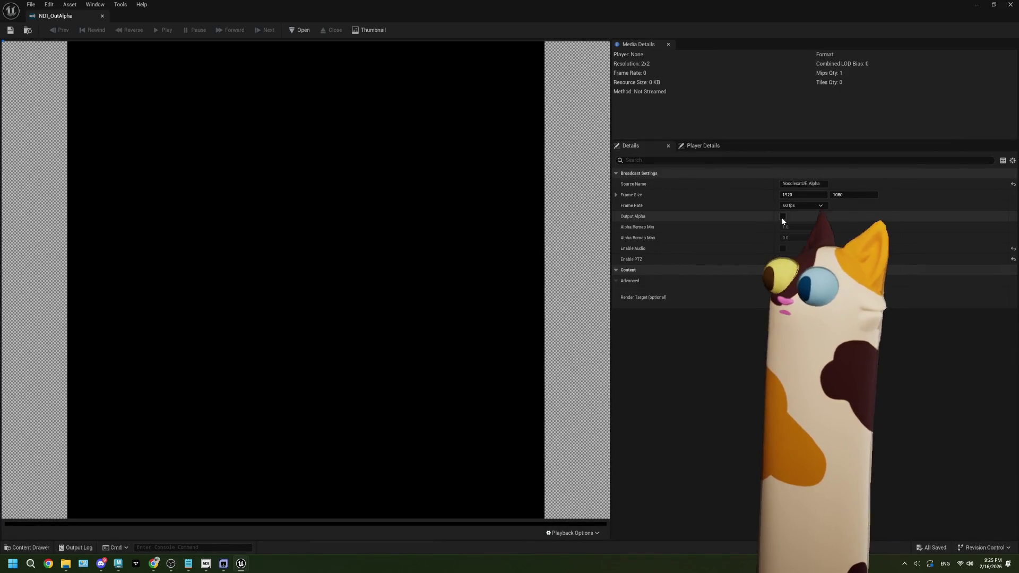
pyautogui.click(783, 217)
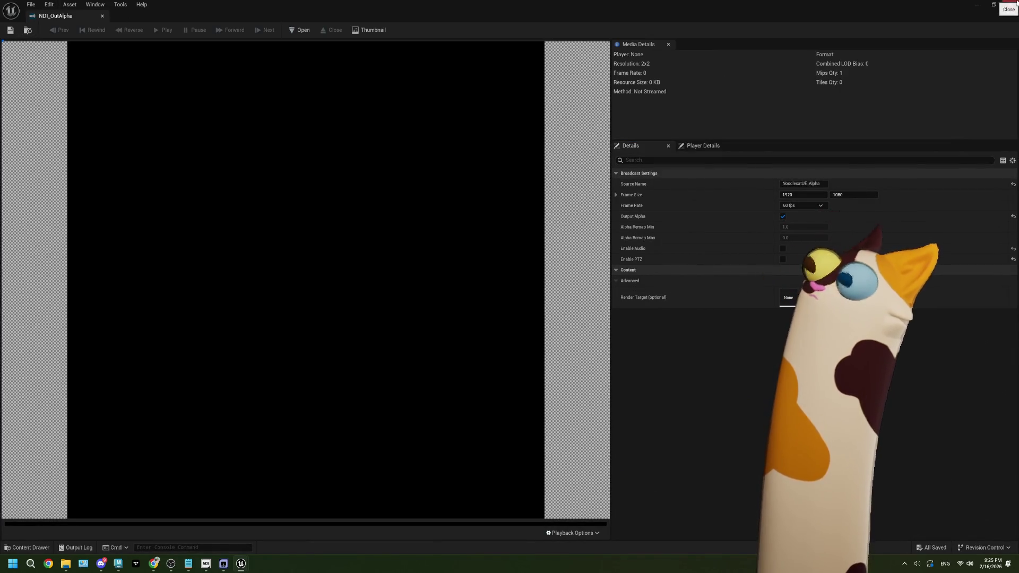
pyautogui.click(1010, 4)
pyautogui.click(341, 32)
pyautogui.moveTo(366, 138)
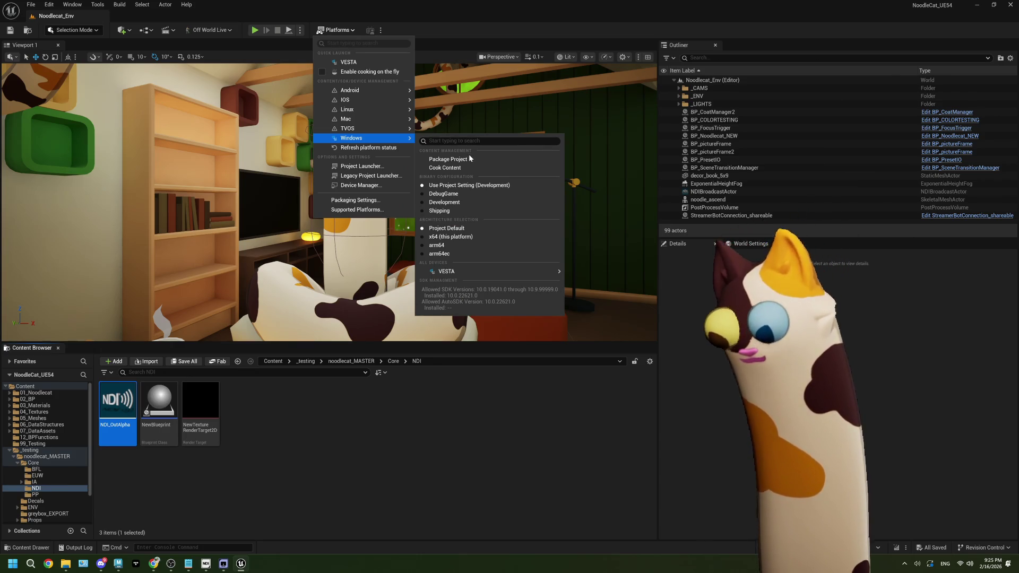
# Package the project for Windows into the NoodleCat_UE54 folder under _GameBuilds/20260216/Windows
pyautogui.click(448, 159)
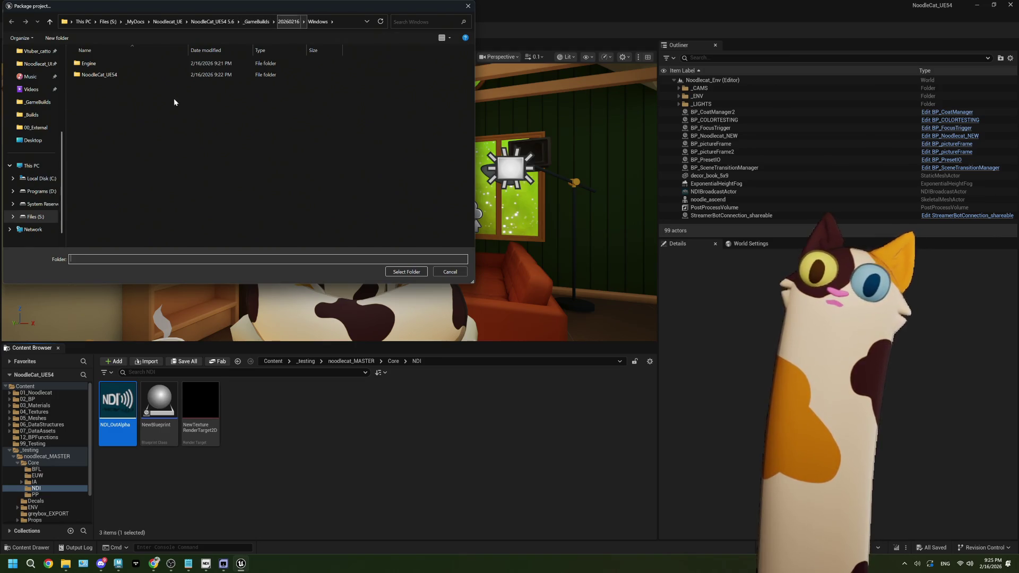
pyautogui.click(101, 64)
pyautogui.click(122, 75)
pyautogui.click(124, 65)
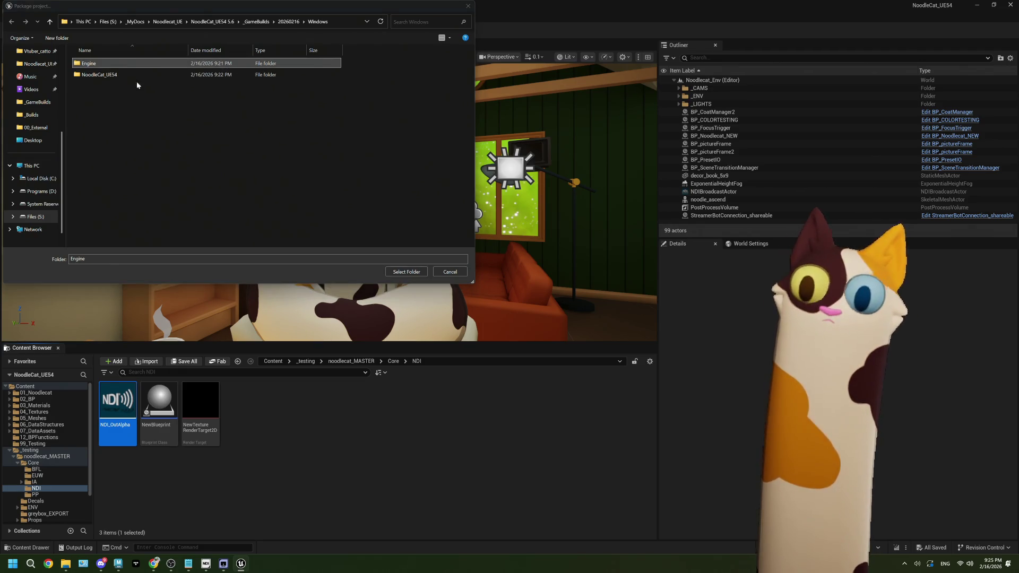
pyautogui.click(100, 74)
pyautogui.click(407, 272)
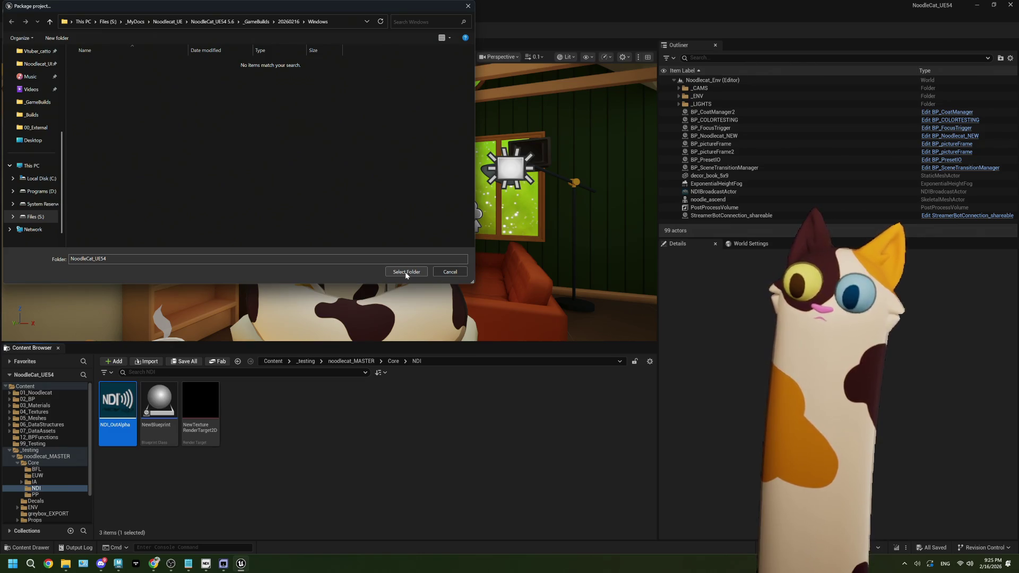
pyautogui.click(406, 272)
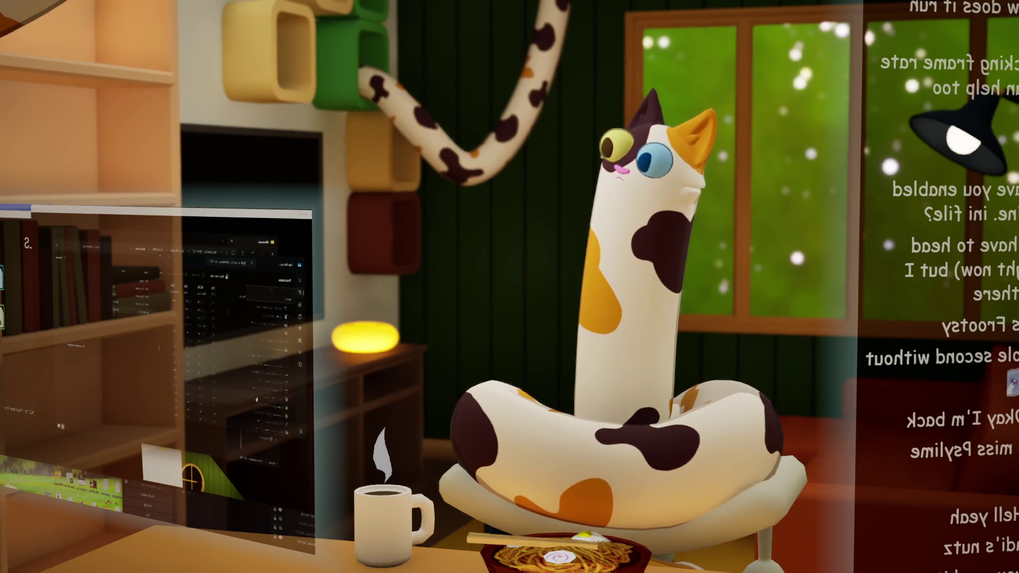
# Switch to File Explorer, open the build folder and run the packaged NoodleCat build
pyautogui.hotkey('alt', 'Tab')
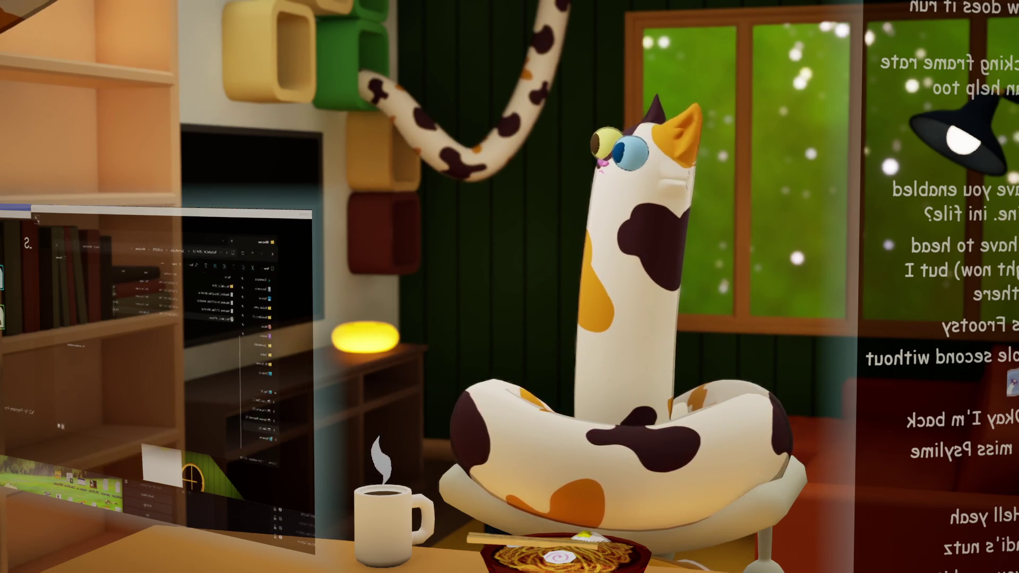
pyautogui.click(202, 286)
pyautogui.press('Return')
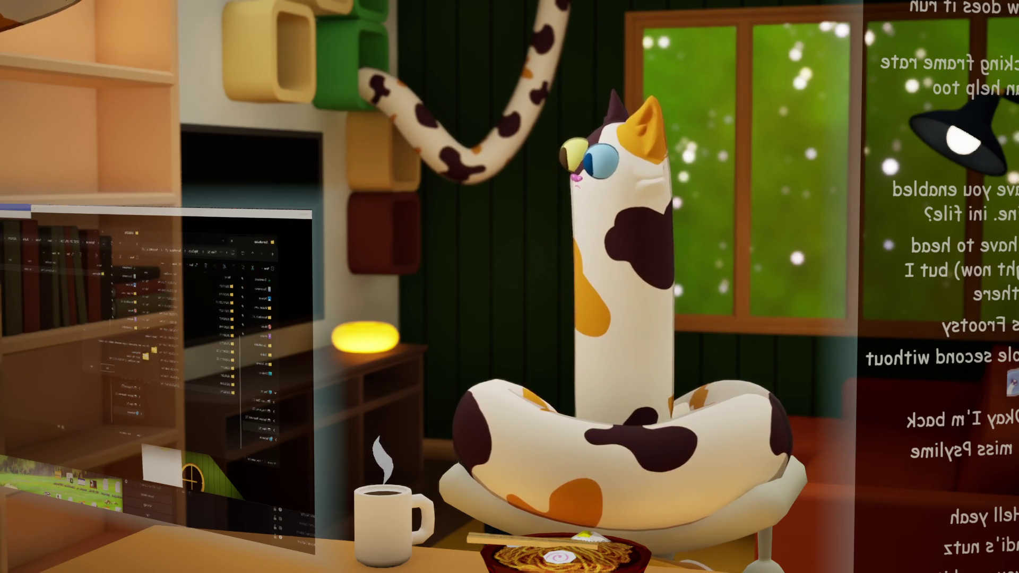
pyautogui.doubleClick(212, 394)
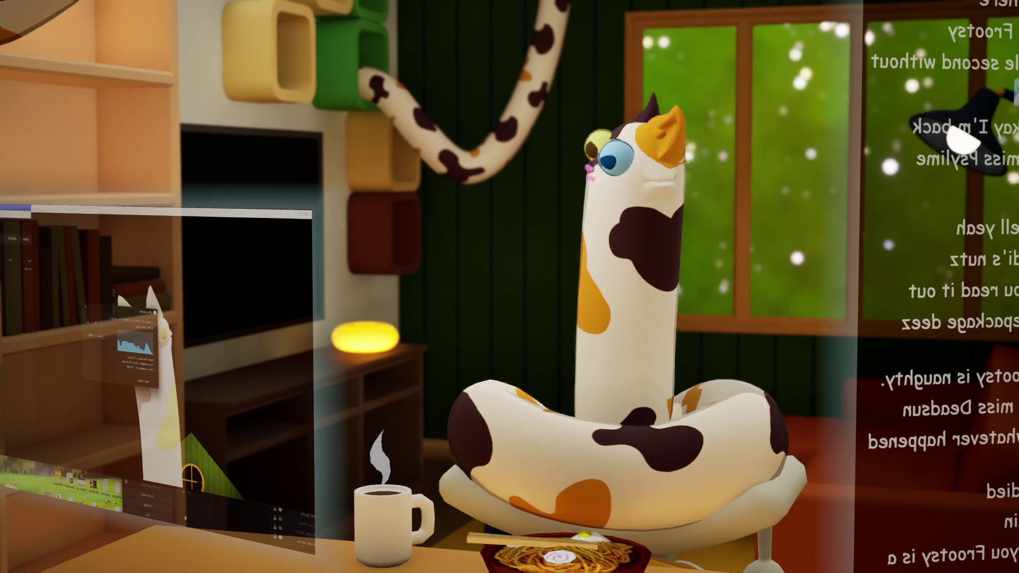
# Close and reopen the performance graph popup, then switch the mirrored desktop to the editor window
pyautogui.click(36, 218)
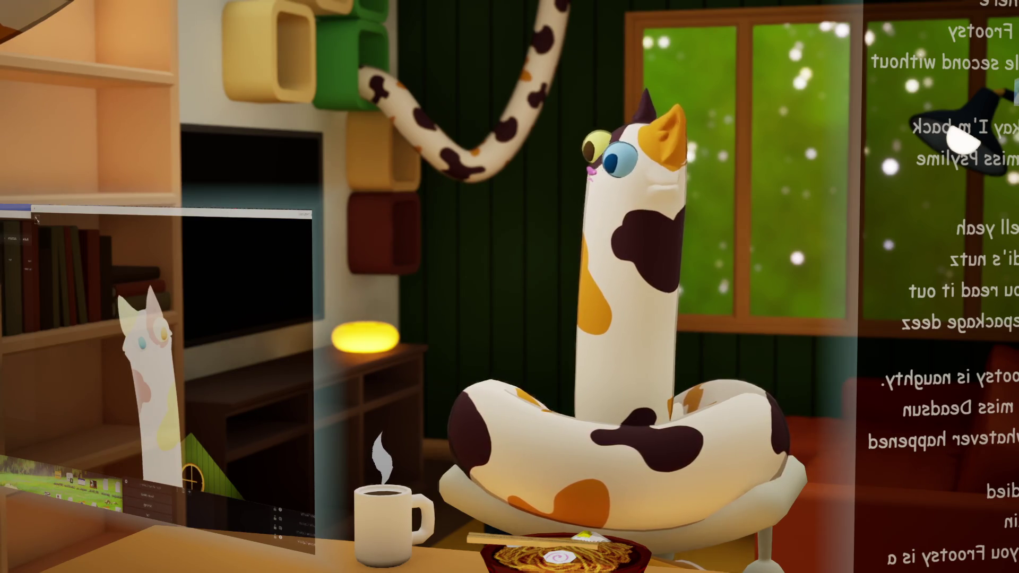
pyautogui.click(36, 219)
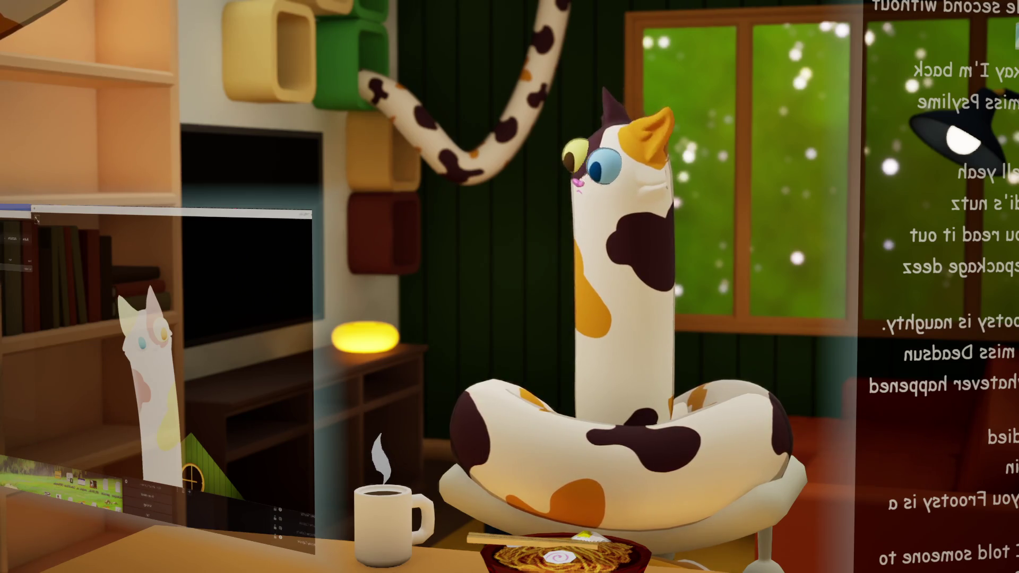
pyautogui.hotkey('alt', 'Tab')
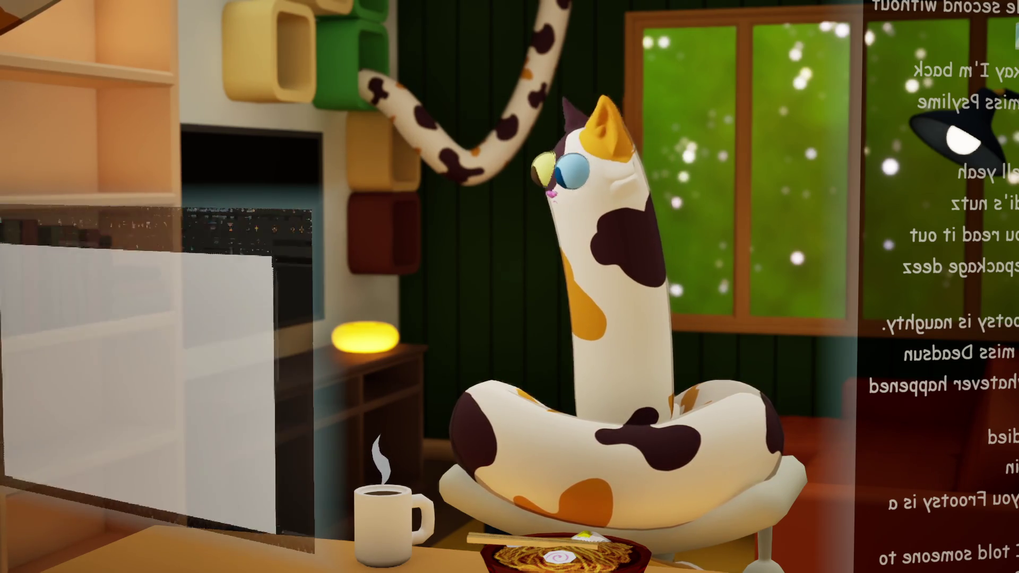
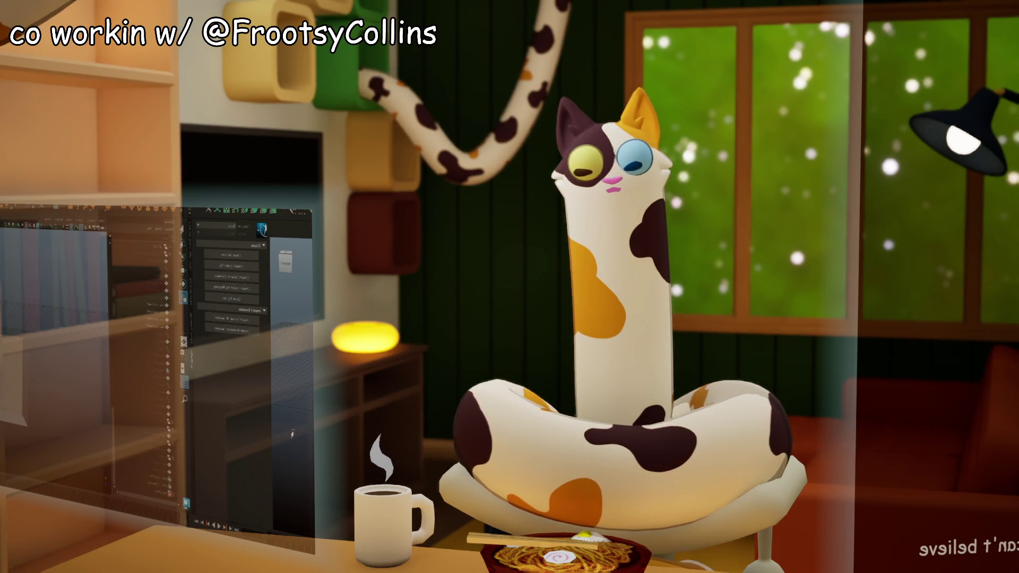
# Open Maya's file browser with Ctrl+O, then dismiss it without loading anything
pyautogui.click(228, 436)
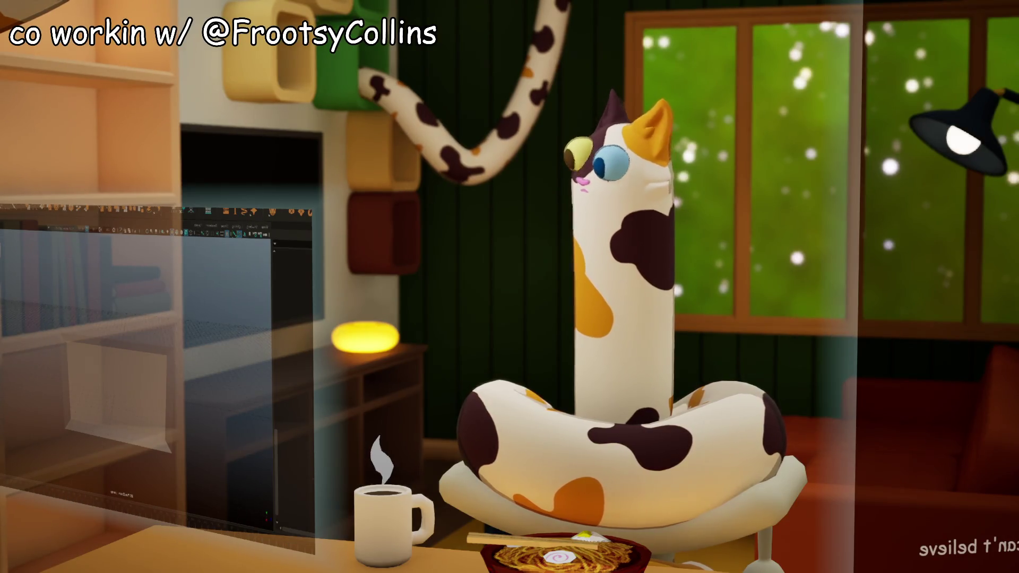
pyautogui.hotkey('ctrl', 'o')
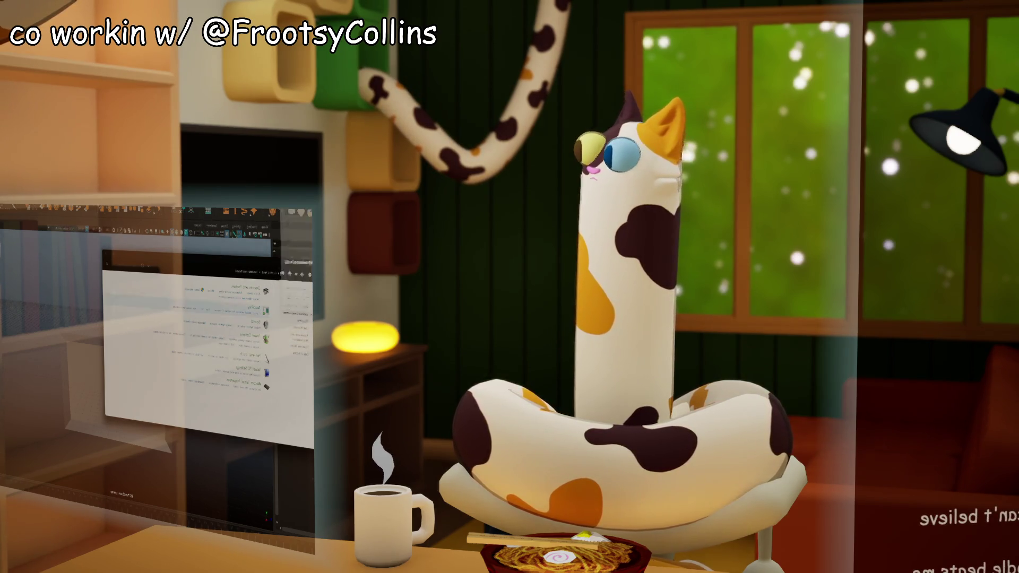
pyautogui.press('Escape')
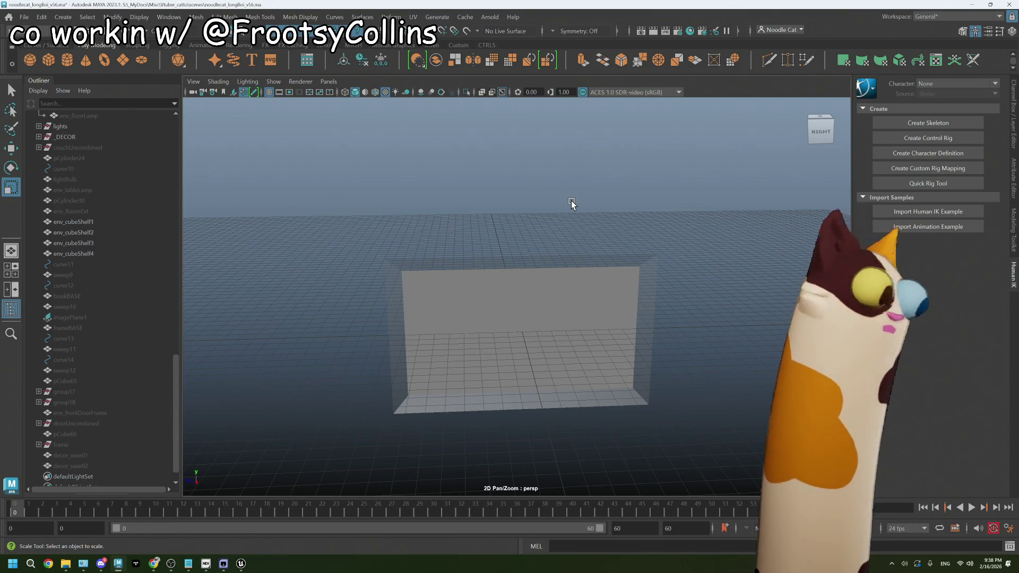
# Scroll the Maya Outliner, then switch back to the Unreal Engine editor from the taskbar
pyautogui.scroll(10, 133, 286)
pyautogui.scroll(3, 106, 202)
pyautogui.scroll(-10, 99, 177)
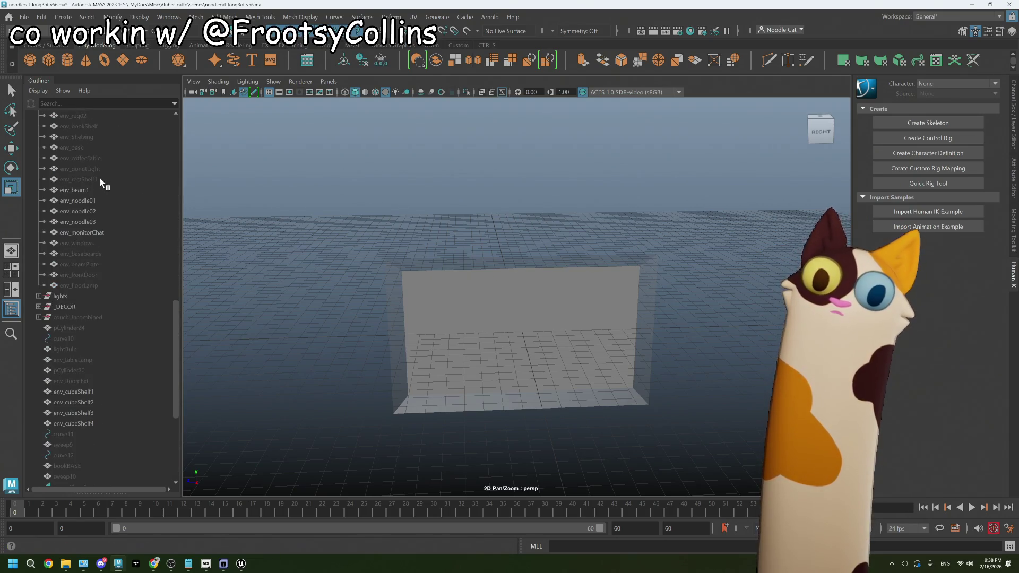
pyautogui.scroll(3, 95, 304)
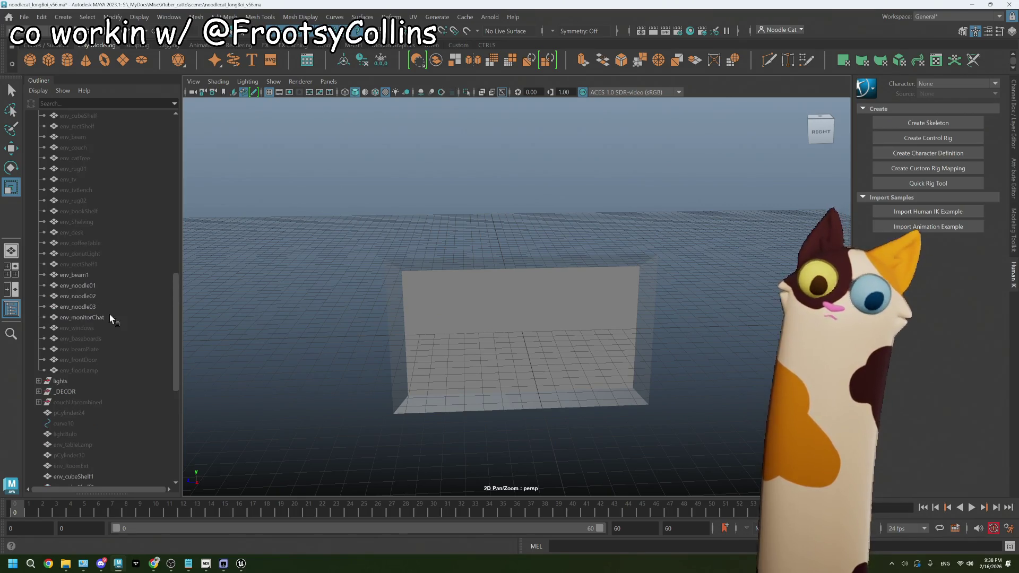
pyautogui.click(242, 563)
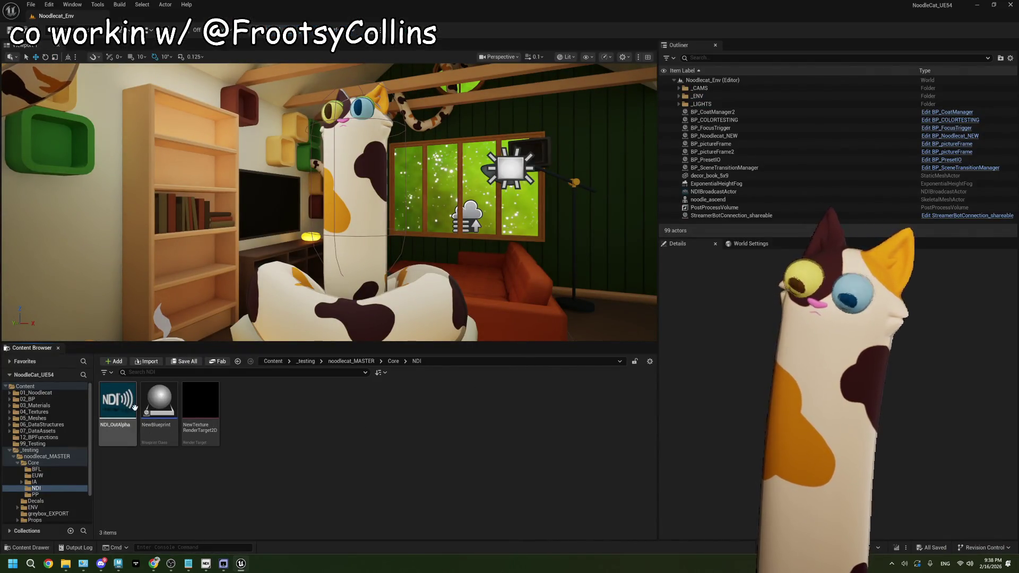
# Check the NDI_OutAlpha asset, close it, and choose Package Project for Windows
pyautogui.doubleClick(118, 408)
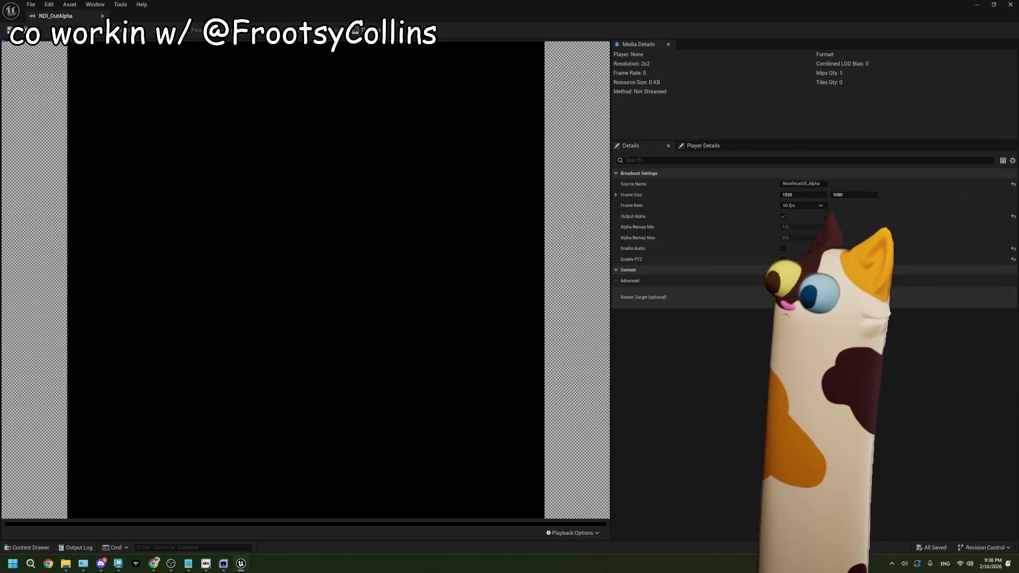
pyautogui.click(1011, 4)
pyautogui.click(332, 30)
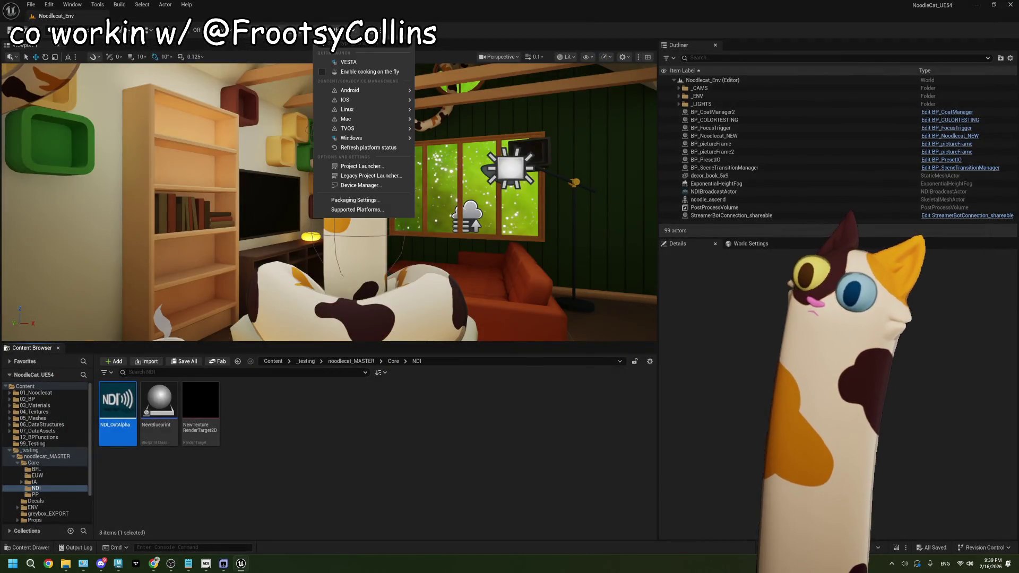
pyautogui.moveTo(351, 138)
pyautogui.click(480, 155)
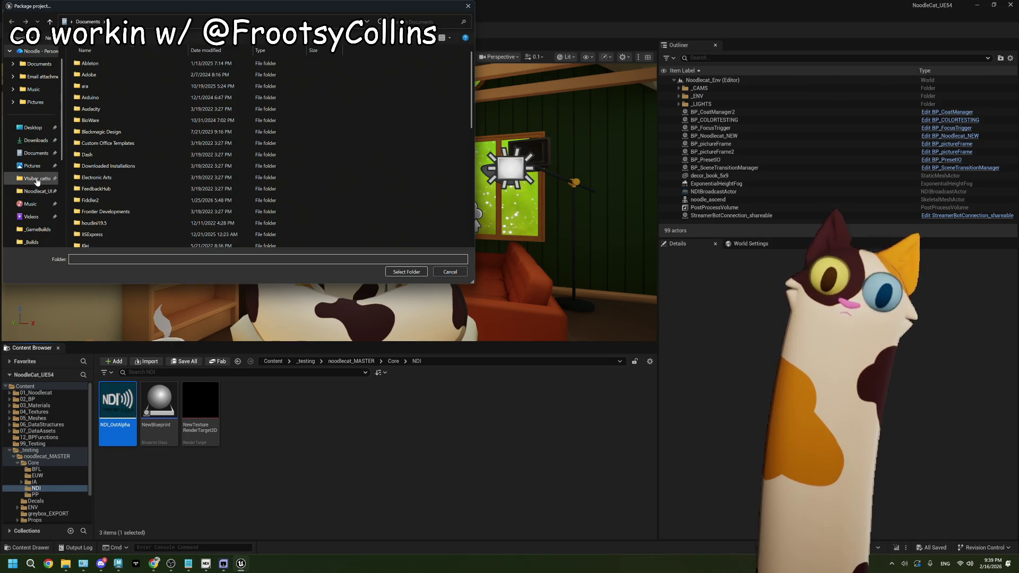
# Create a new 20260216_02 folder in Noodlecat_UE's _GameBuilds and select it as the package destination
pyautogui.click(38, 192)
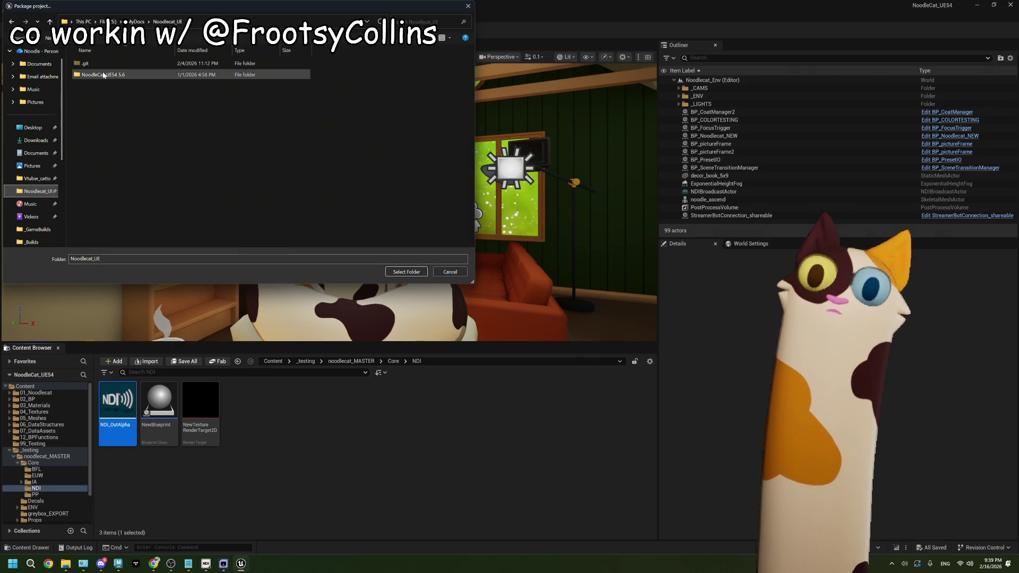
pyautogui.doubleClick(105, 80)
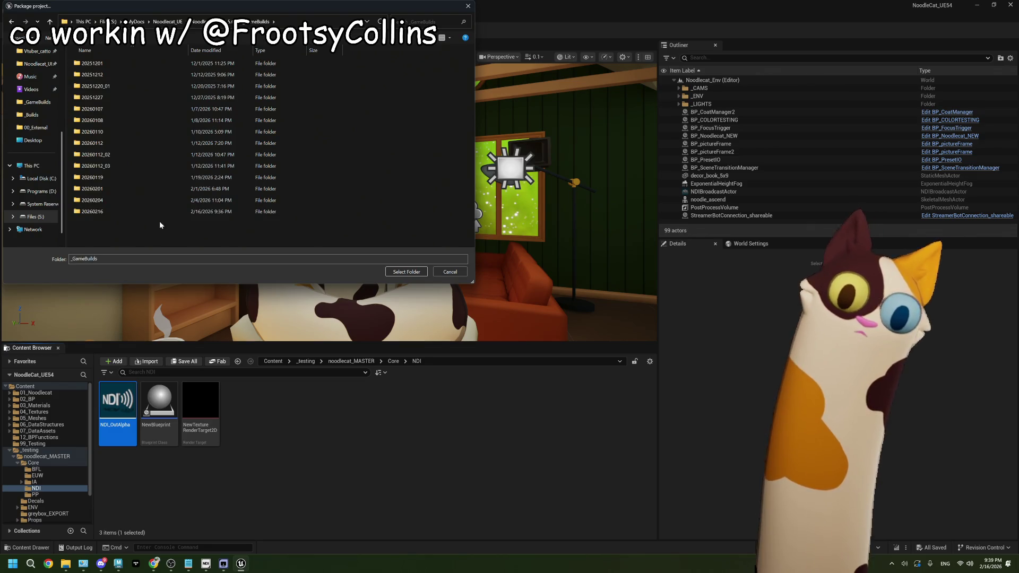
pyautogui.rightClick(155, 234)
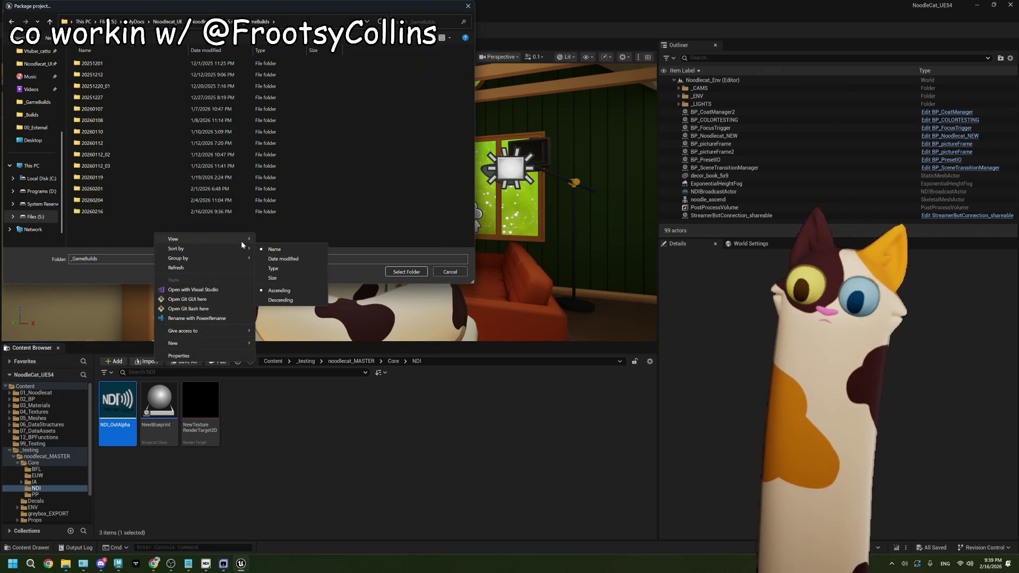
pyautogui.moveTo(242, 245)
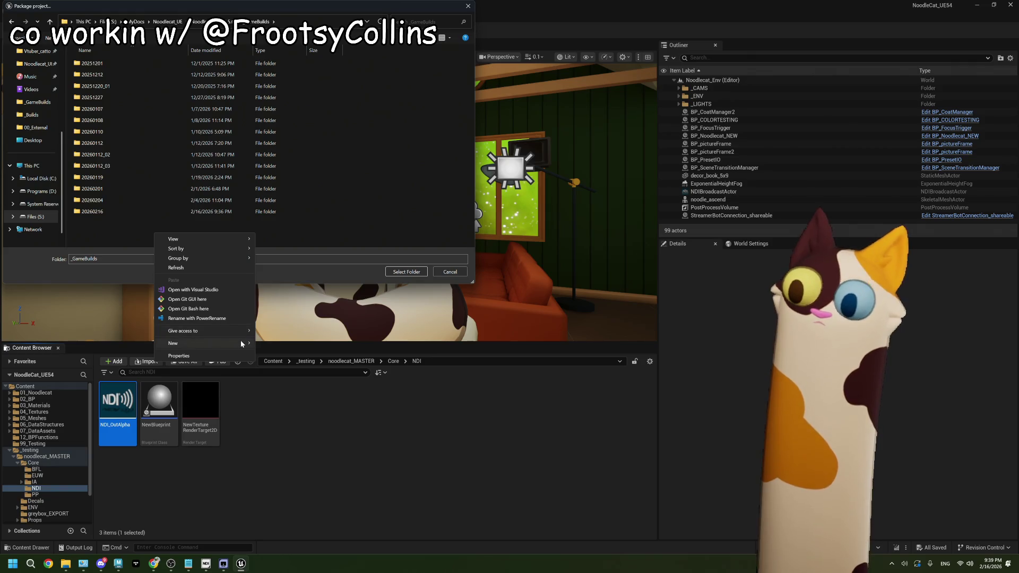
pyautogui.click(270, 344)
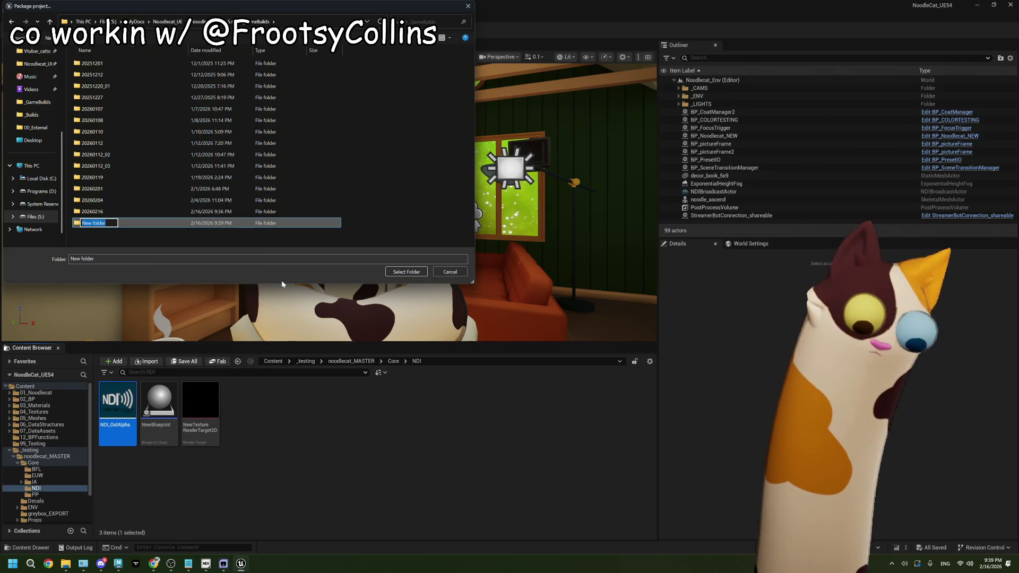
pyautogui.write('2026')
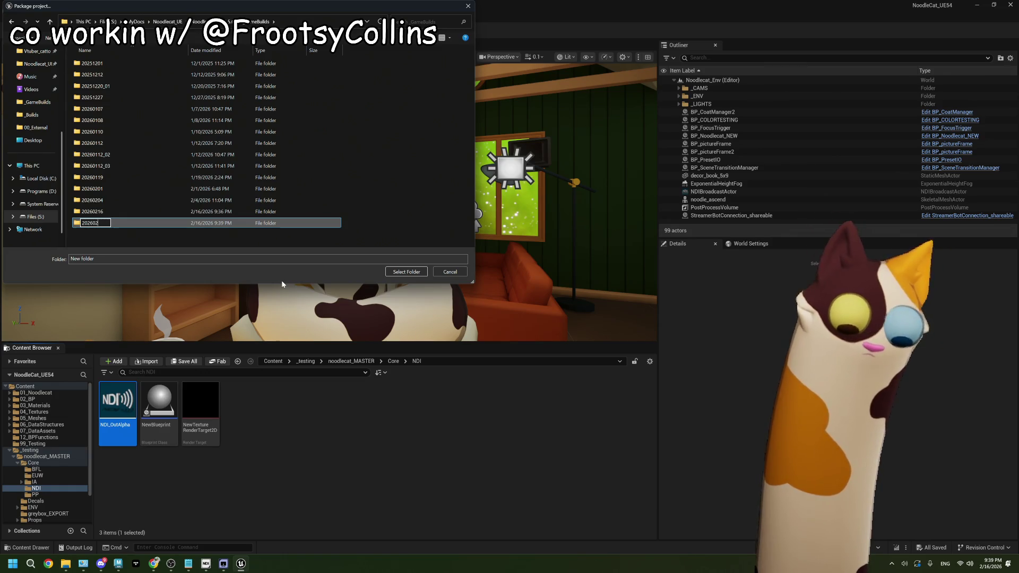
pyautogui.write('02')
pyautogui.press('Return')
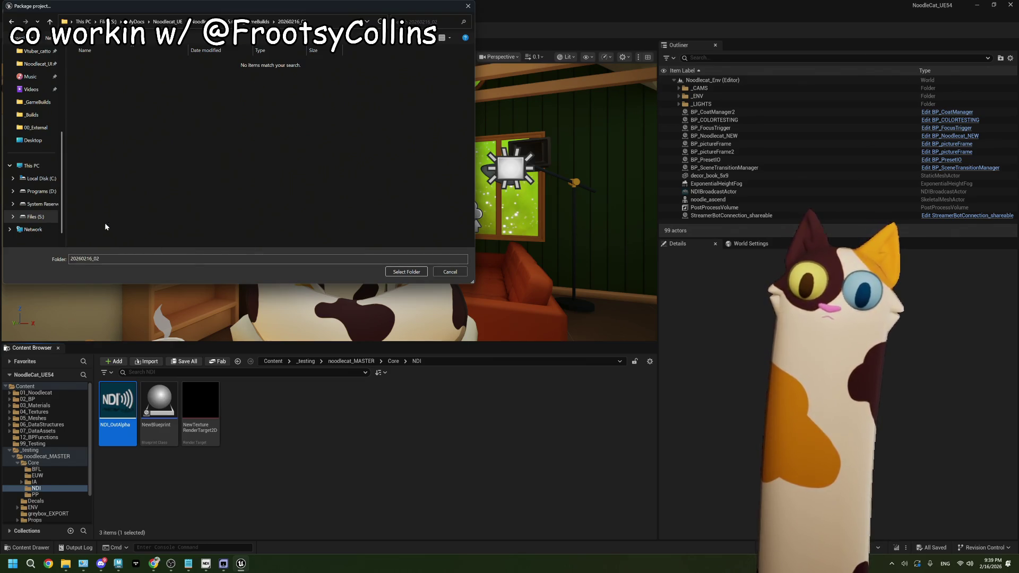
pyautogui.click(406, 272)
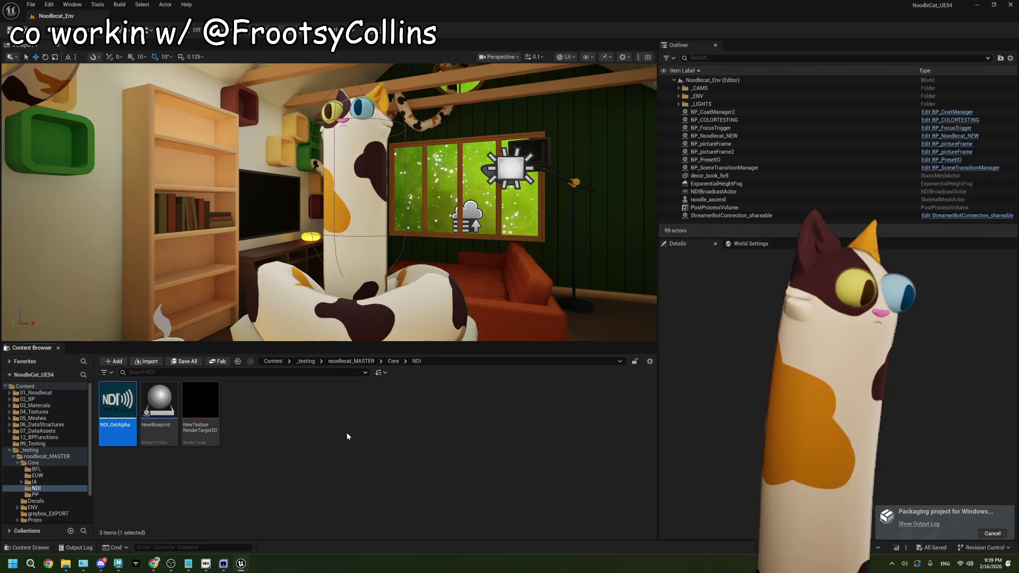